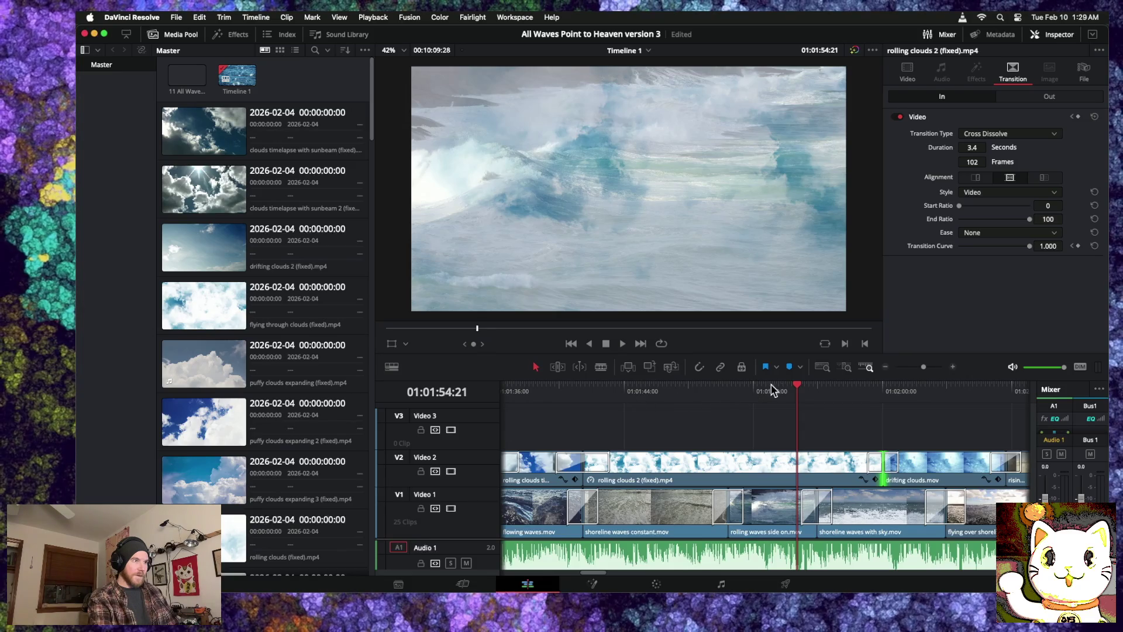
Step: Scrub back and play through the overlapping rolling clouds 2 and drifting clouds clips on Video 2
left_click_drag(795, 389, 535, 390)
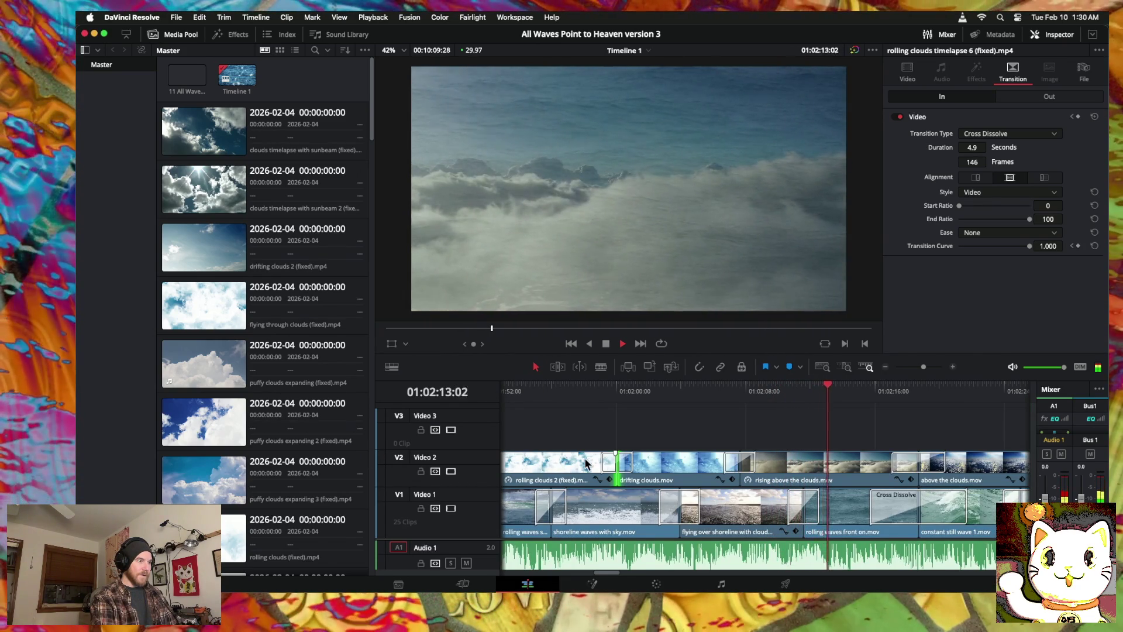
scroll(587, 462, "left", 5)
key("space")
scroll(594, 463, "left", 3)
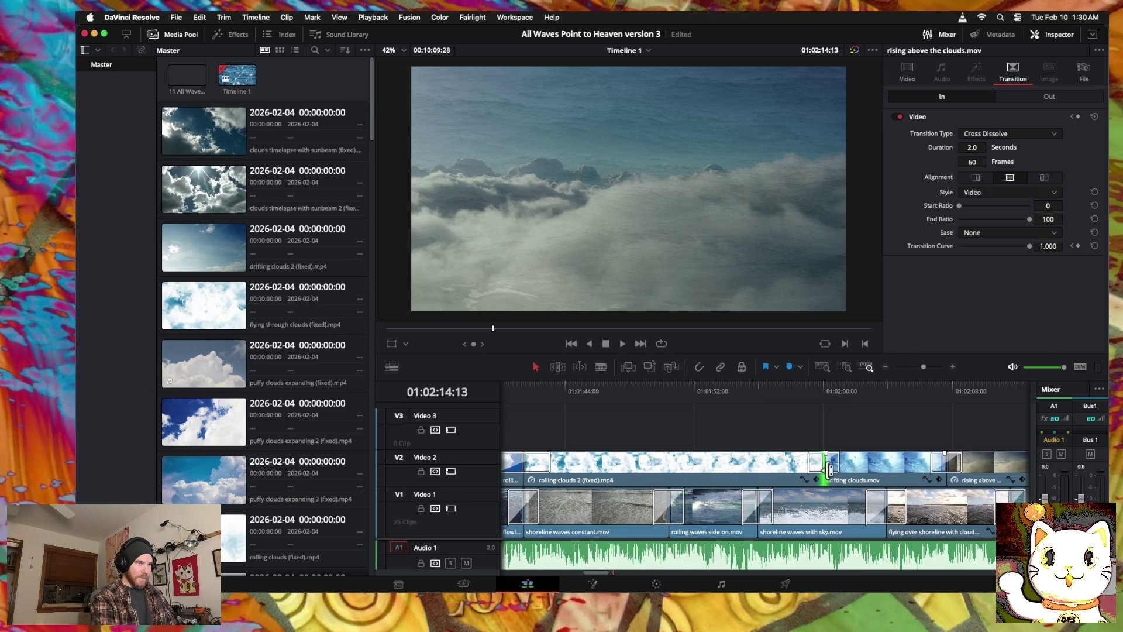
Step: Drag the rolling clouds 2 / drifting clouds cut about 4 seconds earlier and replay it from 01:01:41
left_click_drag(829, 470, 759, 470)
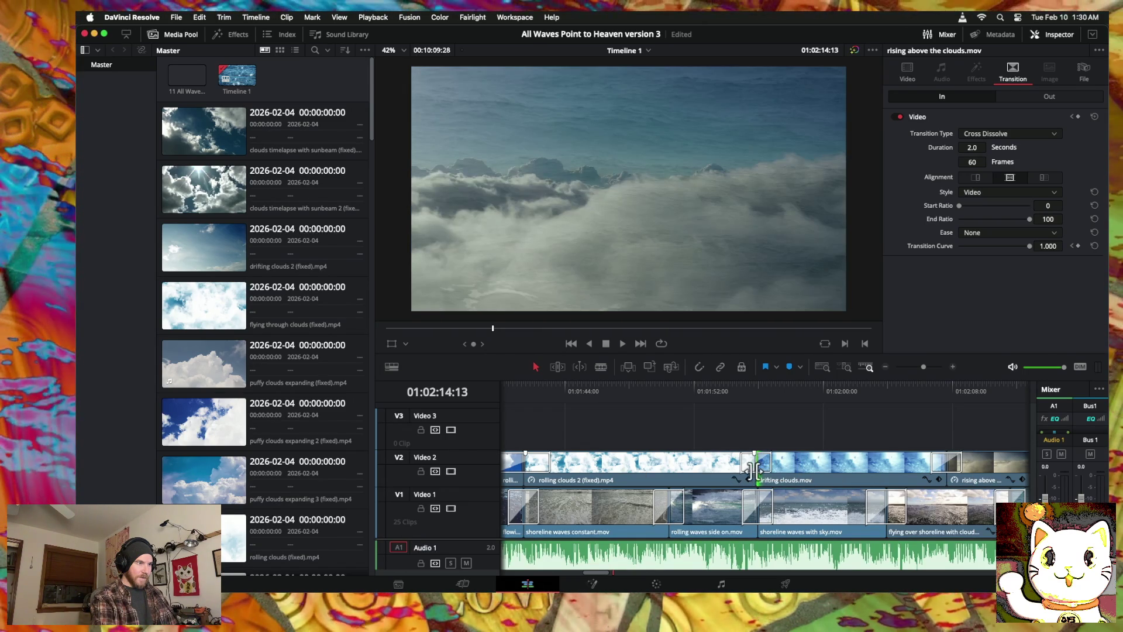
left_click(527, 398)
key("space")
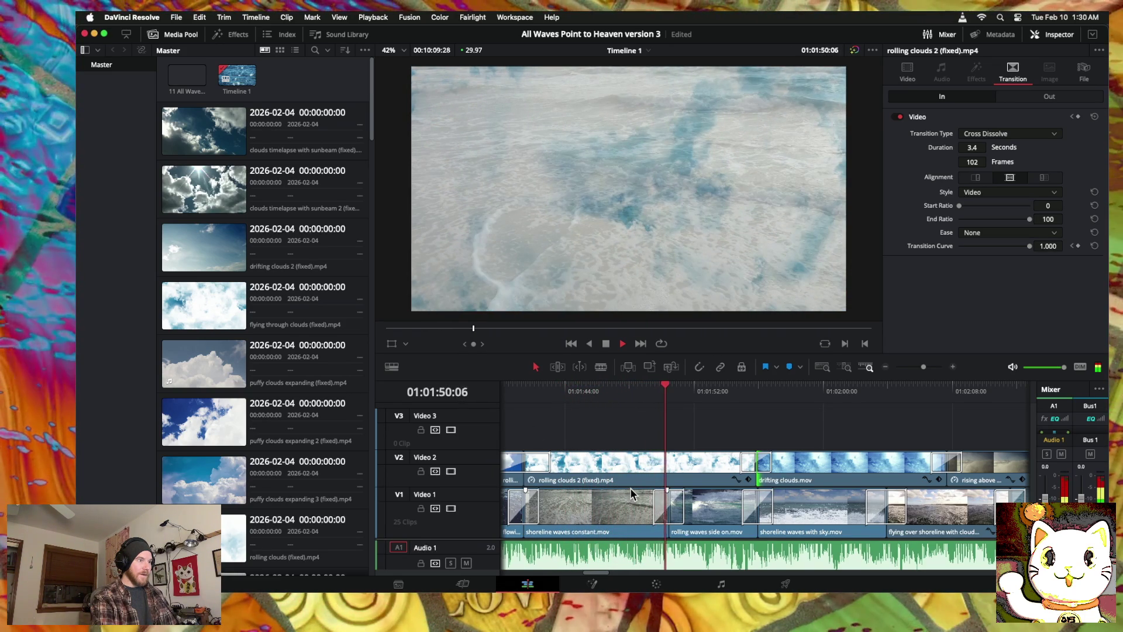
key("space")
mouse_move(671, 387)
left_mouse_down()
mouse_move(522, 391)
mouse_move(809, 391)
mouse_move(600, 398)
left_mouse_up()
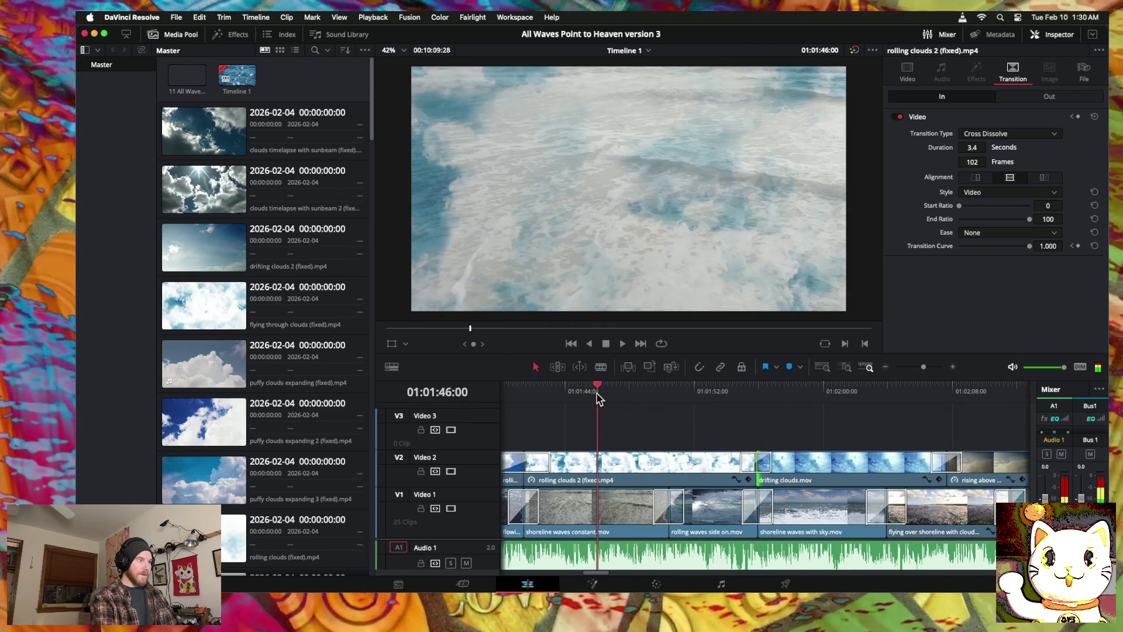
left_click(885, 367)
left_click(886, 366)
scroll(905, 421, "right", 10)
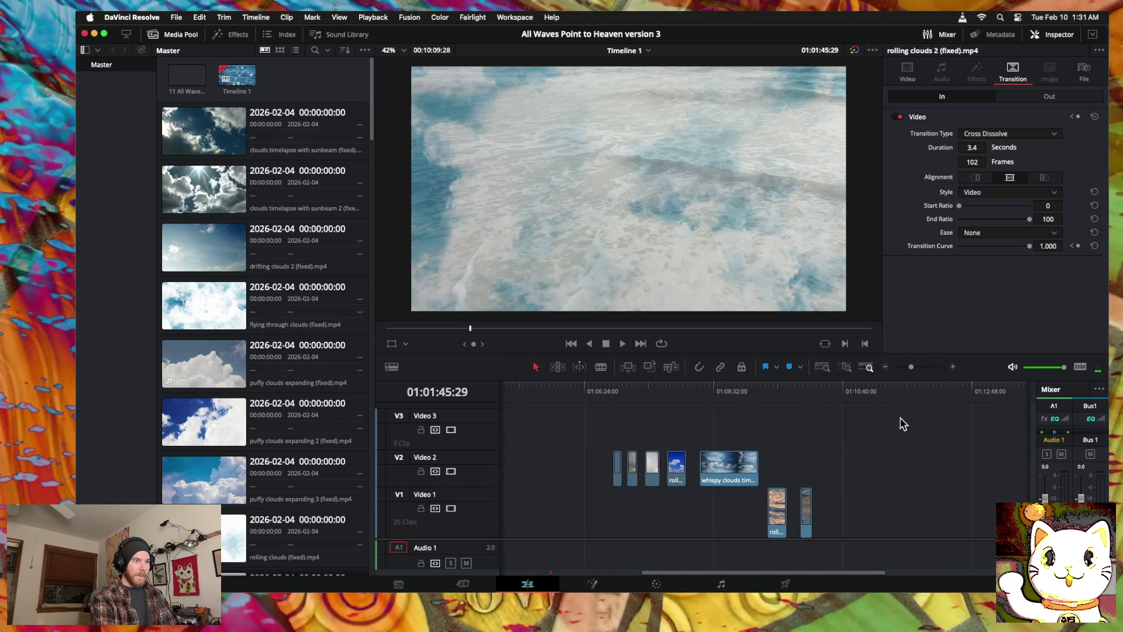
Step: Drag the shoreline waves closeup clip from the end of the timeline toward the front of rolling waves
mouse_move(761, 387)
left_mouse_down()
mouse_move(814, 390)
mouse_move(801, 390)
left_mouse_up()
scroll(750, 418, "left", 5)
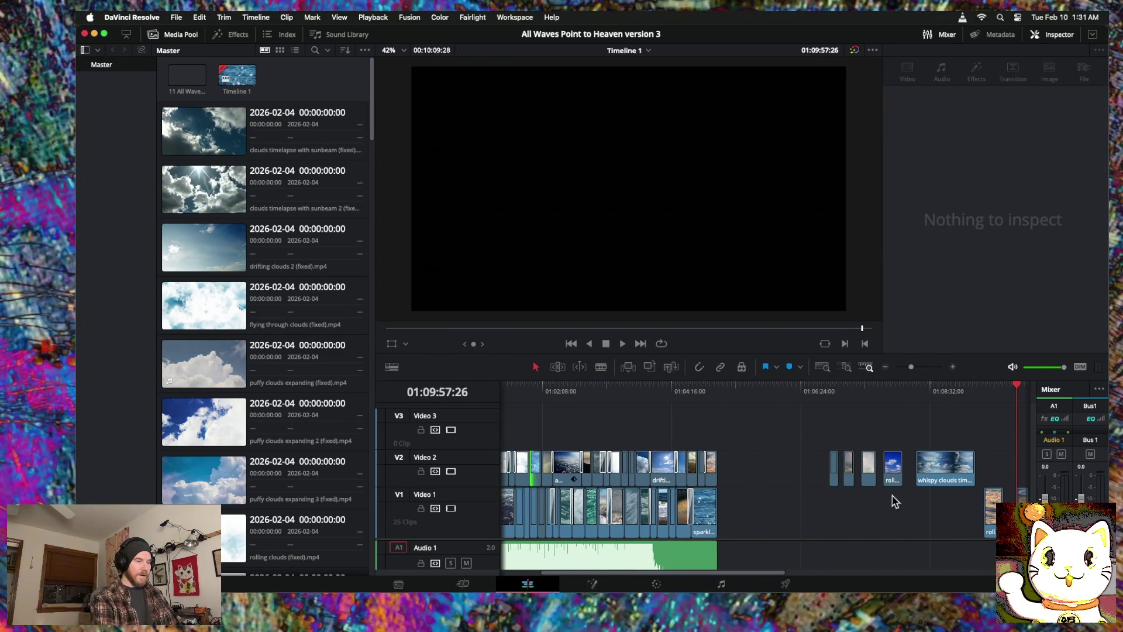
mouse_move(1021, 509)
left_mouse_down()
mouse_move(778, 453)
mouse_move(527, 426)
mouse_move(622, 421)
left_mouse_up()
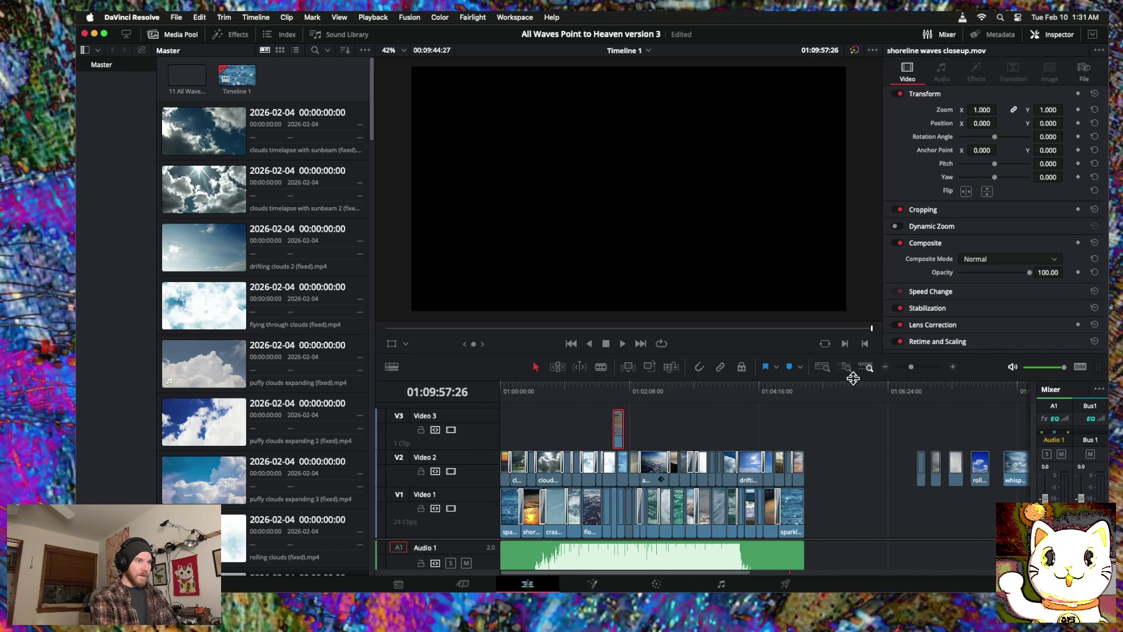
left_click(953, 367)
scroll(589, 445, "right", 5)
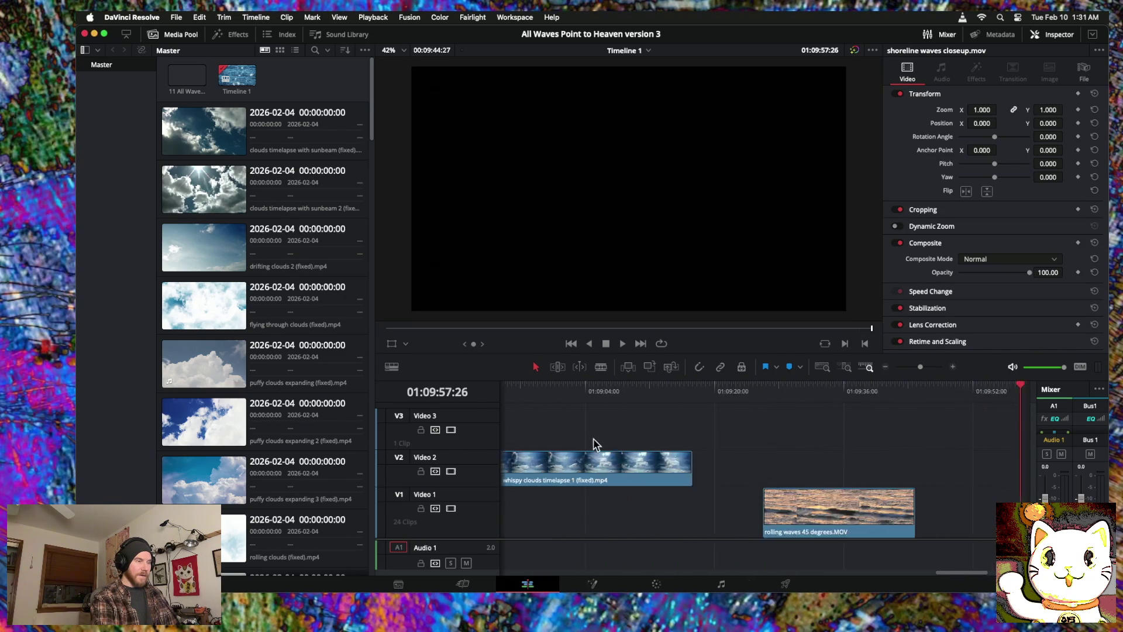
Step: Shorten the end of the shoreline waves closeup clip so it sits on Video 1
scroll(589, 443, "left", 10)
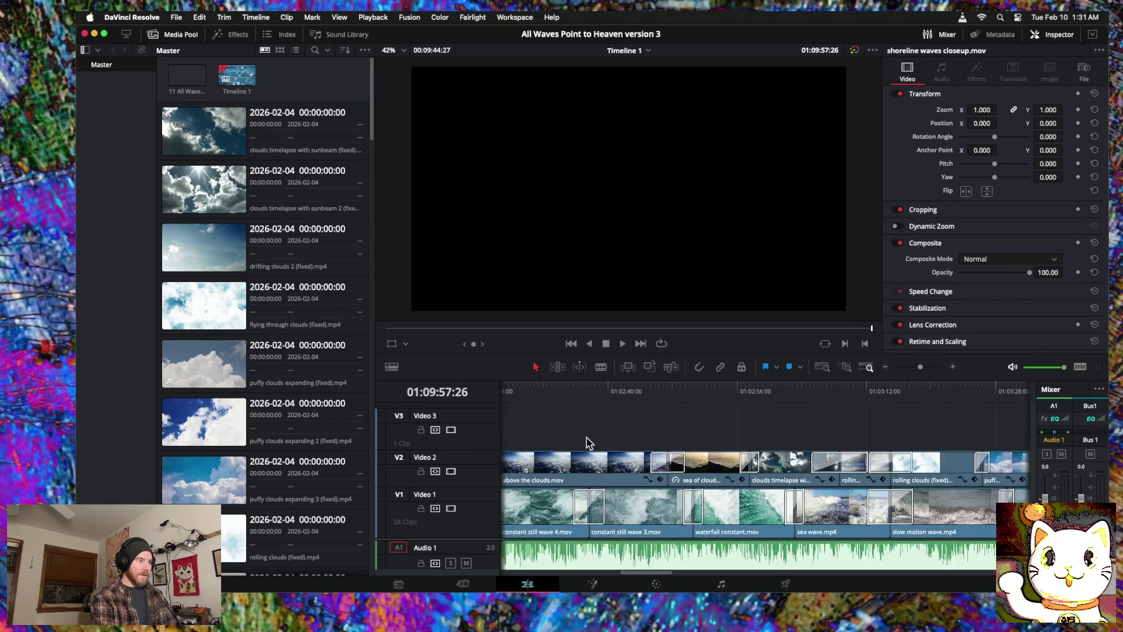
scroll(589, 442, "left", 5)
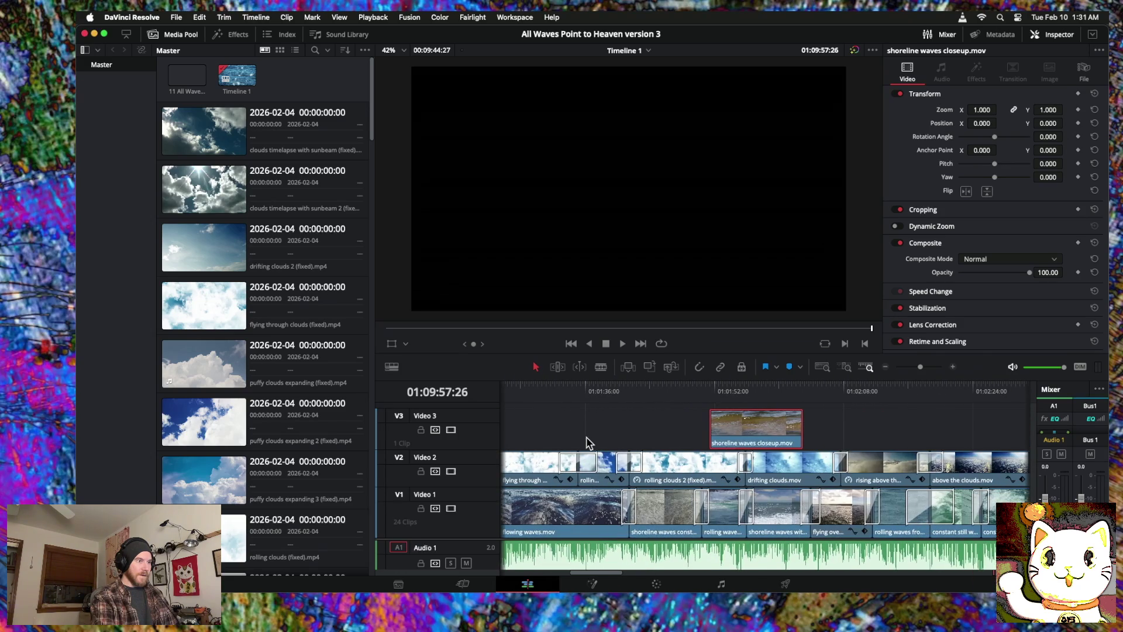
left_click(676, 429)
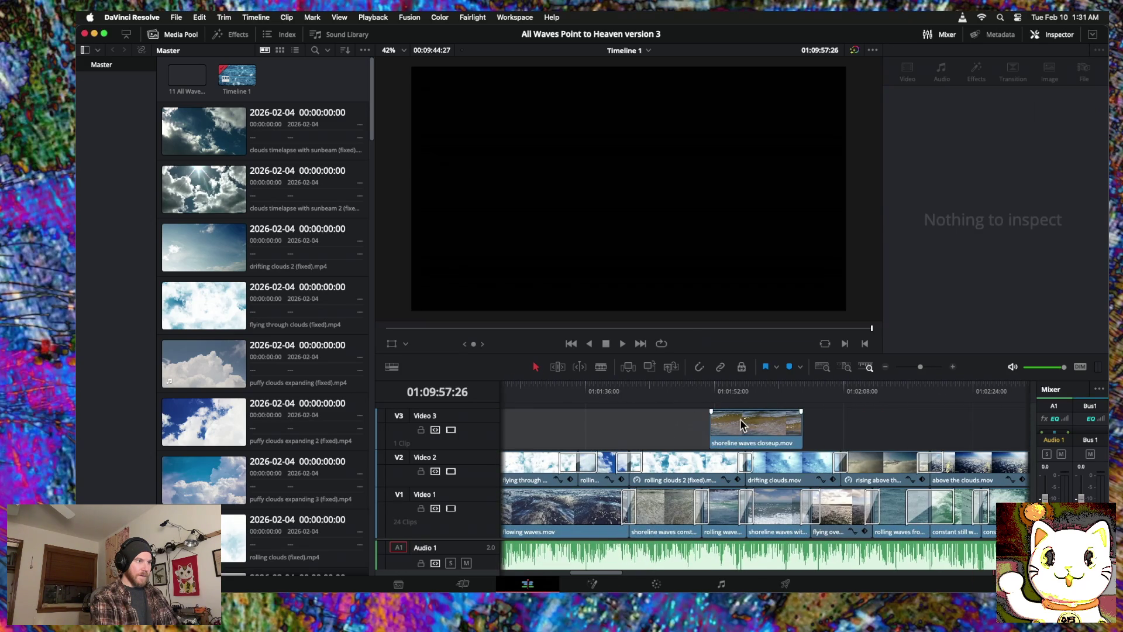
mouse_move(797, 426)
left_mouse_down()
mouse_move(671, 432)
mouse_move(748, 426)
mouse_move(696, 427)
mouse_move(669, 506)
mouse_move(677, 505)
mouse_move(664, 509)
left_mouse_up()
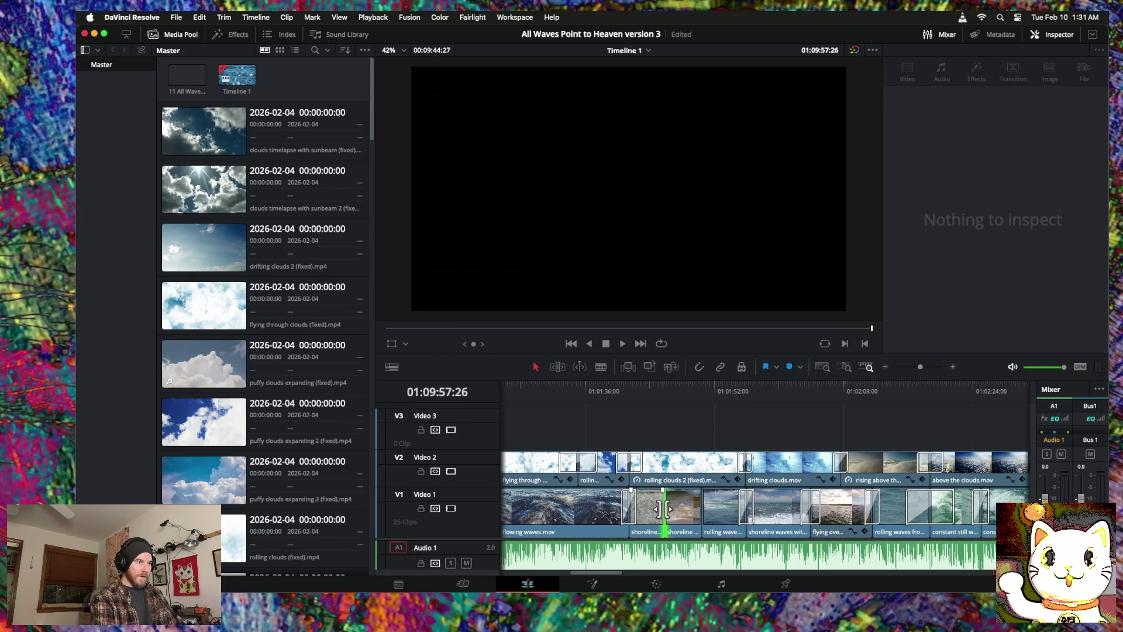
right_click(664, 513)
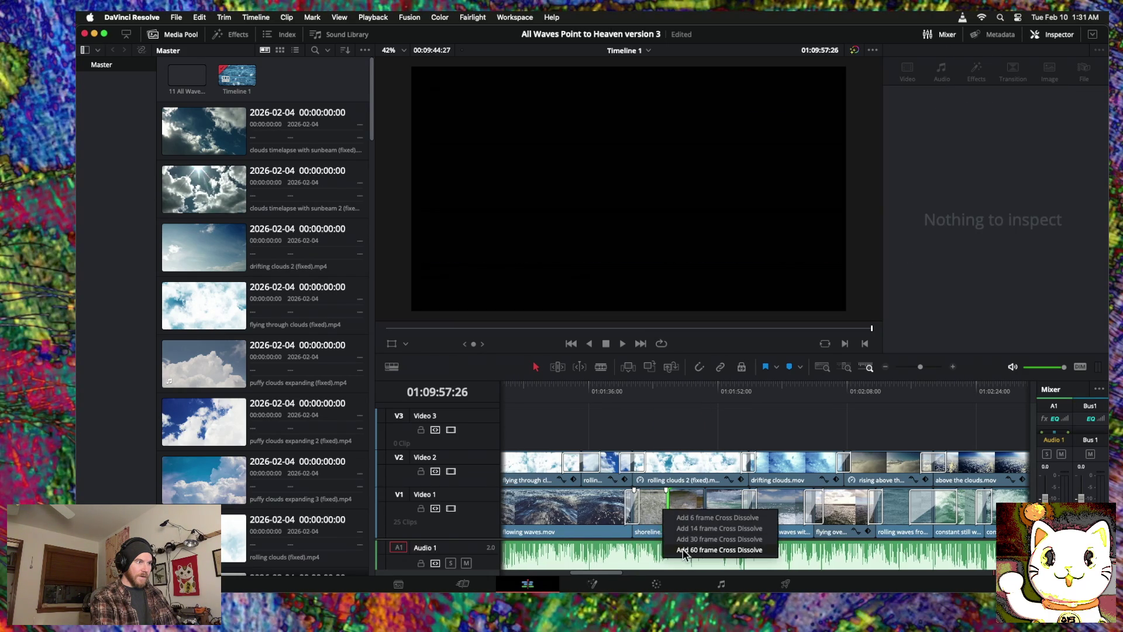
Step: Add a cross dissolve at the Video 1 cut and lengthen it to 72 frames (2.4 seconds)
left_click(683, 549)
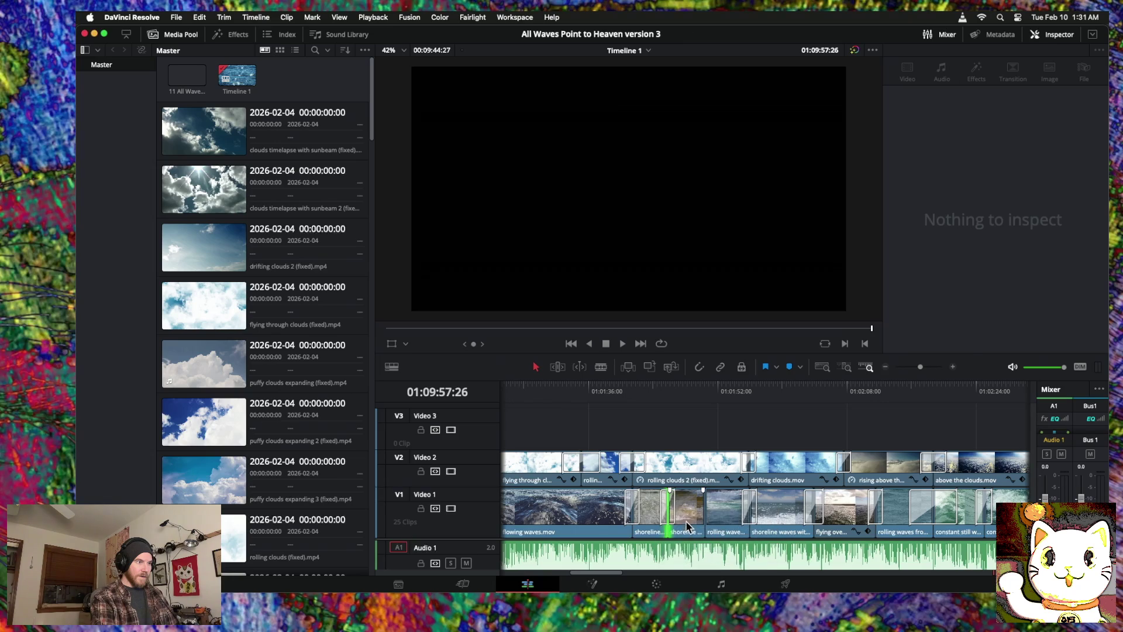
left_click_drag(675, 508, 700, 508)
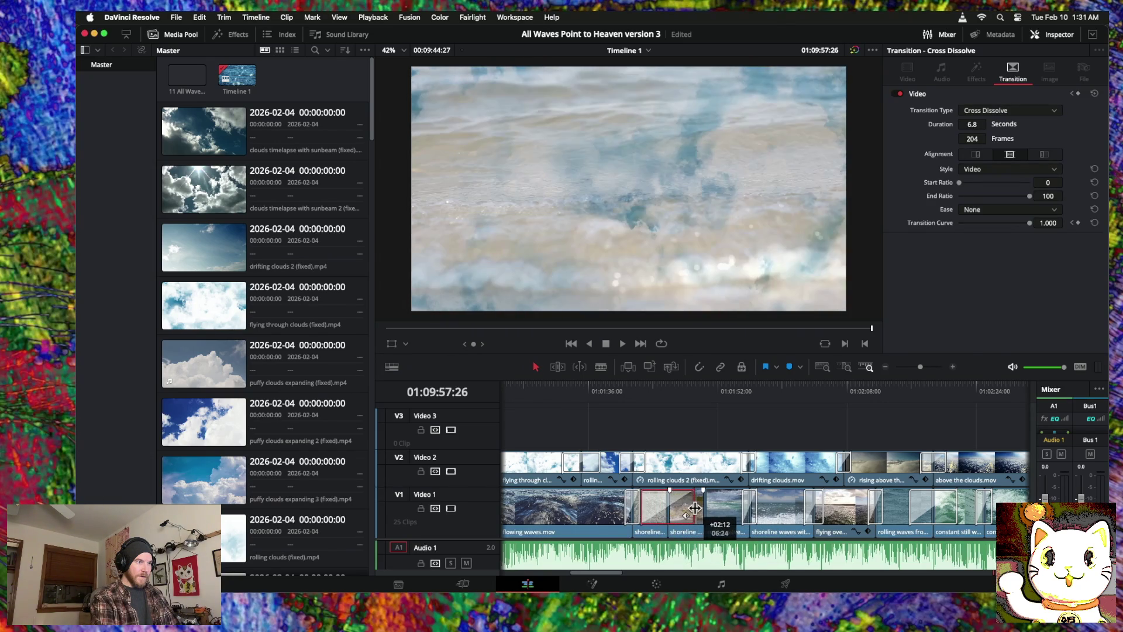
right_click(705, 513)
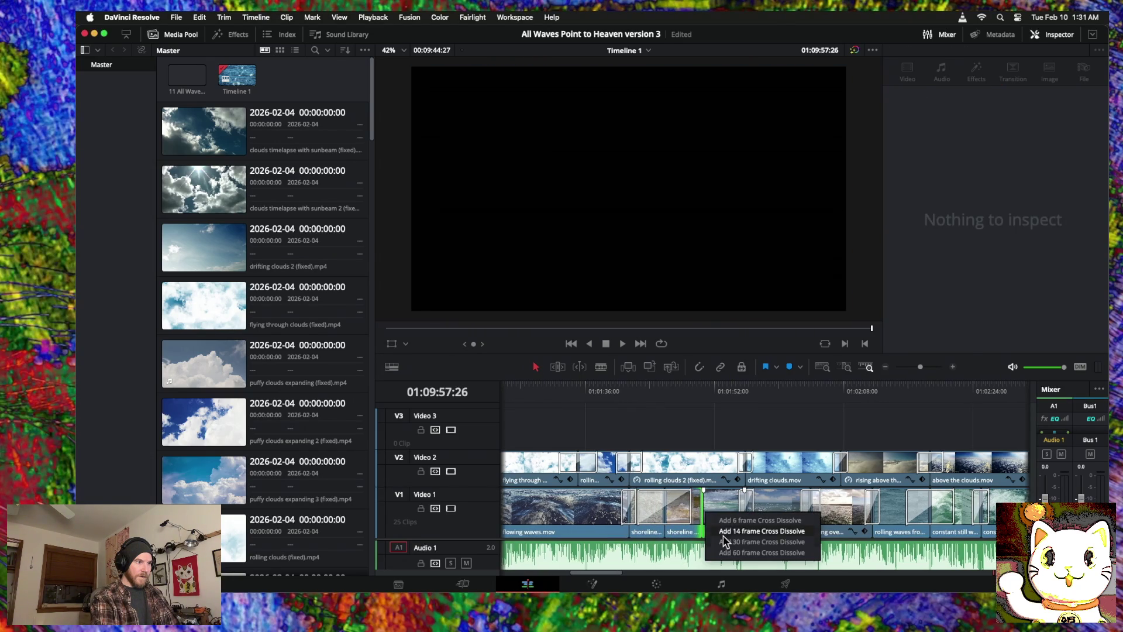
left_click(729, 553)
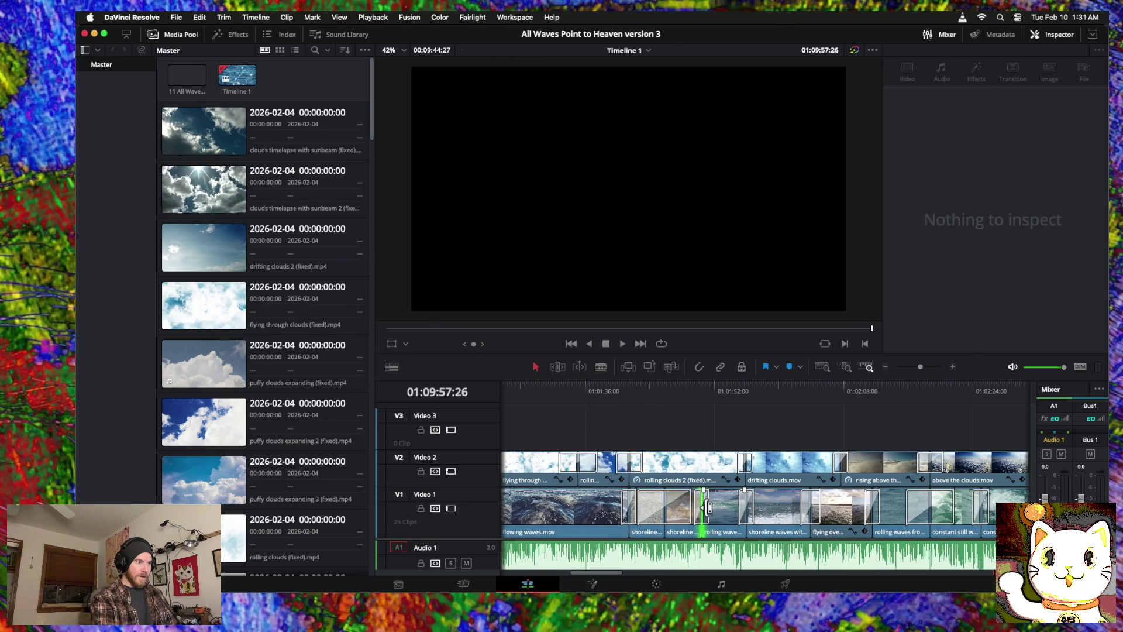
left_click_drag(708, 508, 698, 513)
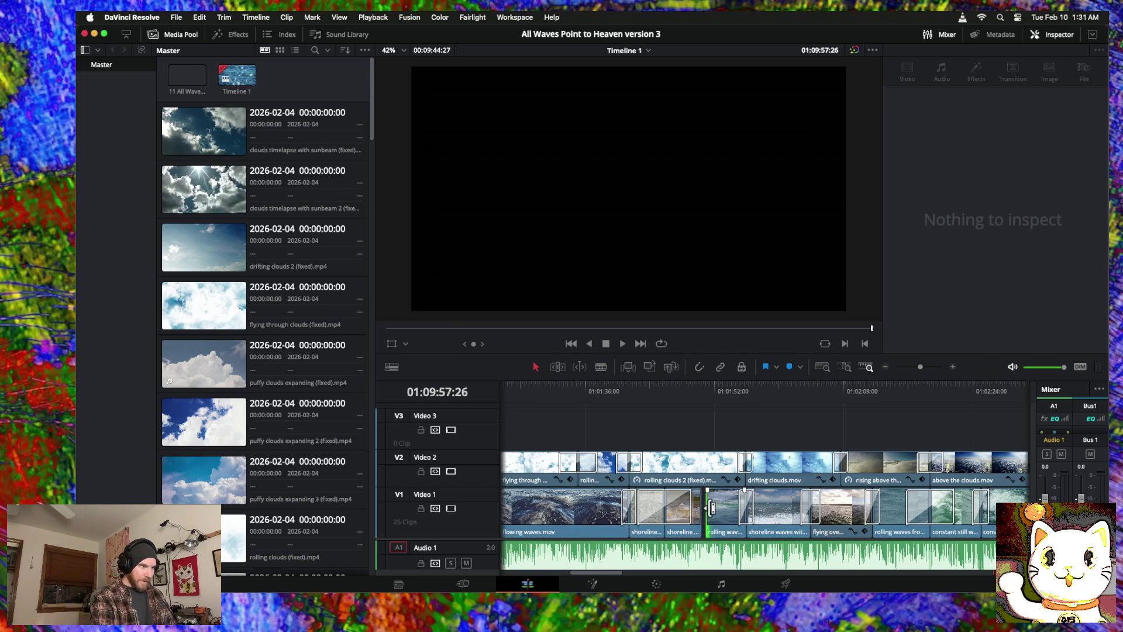
left_click(703, 529)
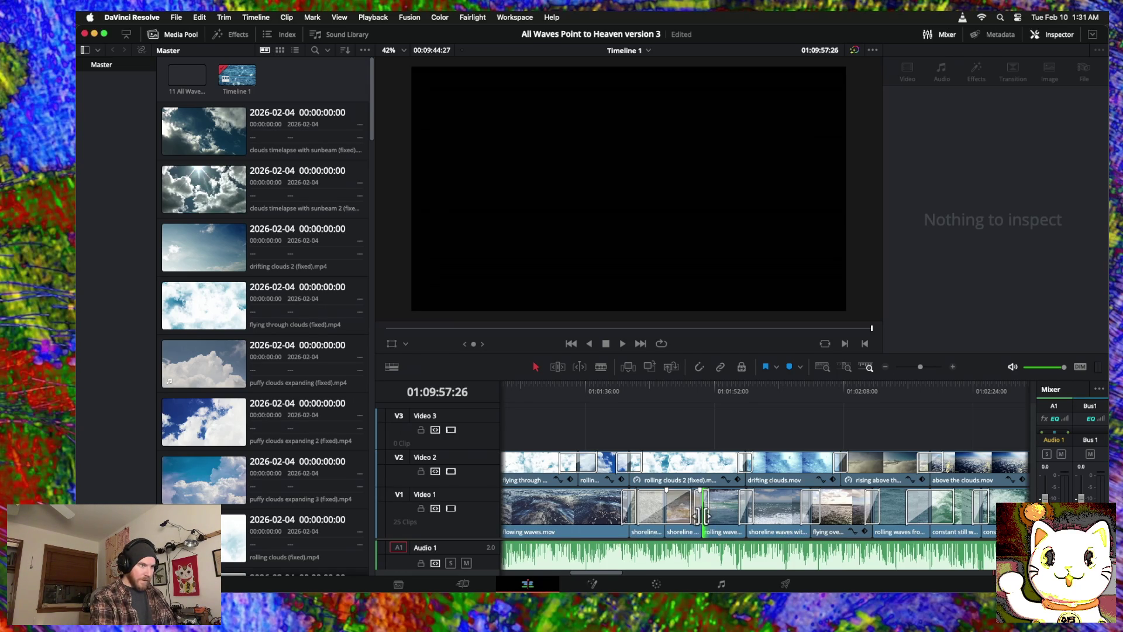
left_click(702, 509)
Step: Play back the new Video 1 dissolve from just before it
left_click(612, 391)
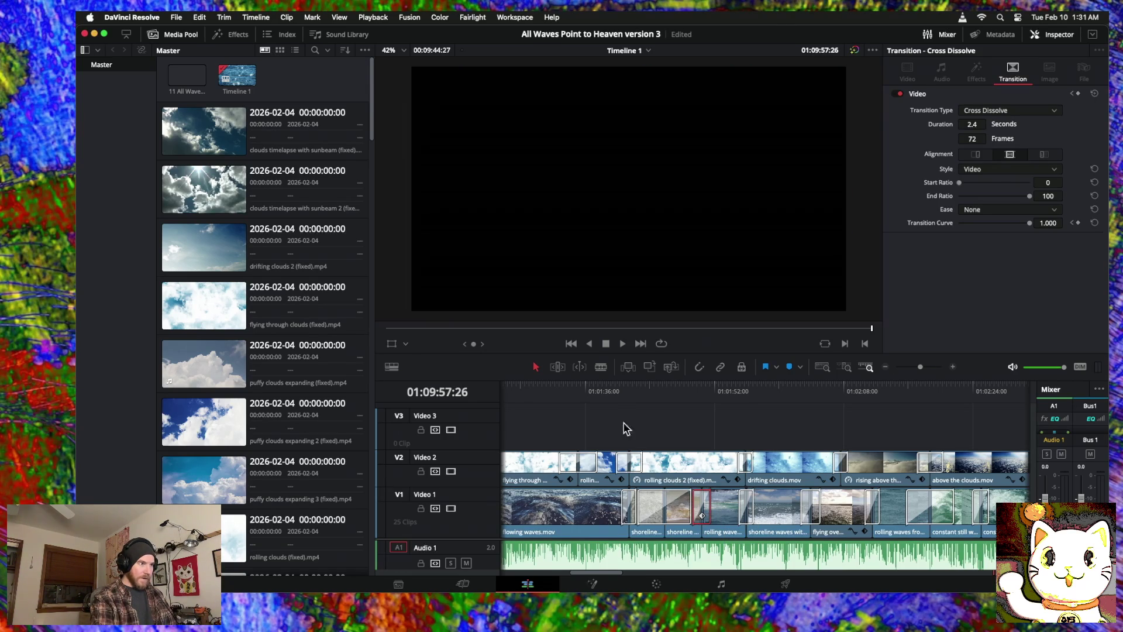
key("space")
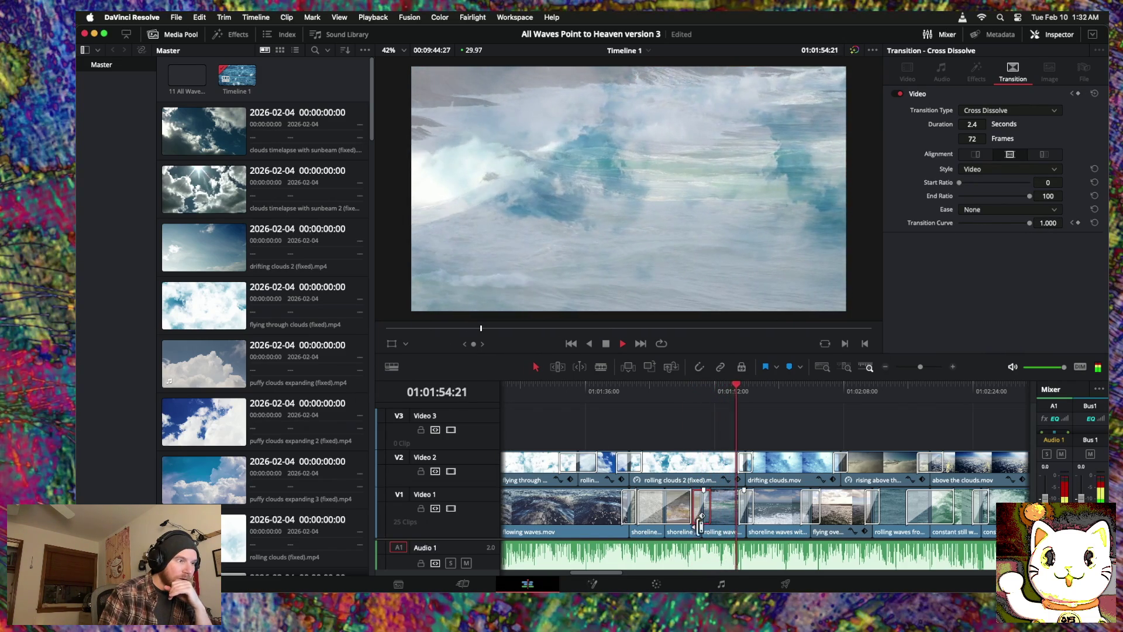
left_click(681, 530)
Step: Set the shoreline waves closeup clip's speed to 51%, replacing an undone 50% attempt
left_click_drag(681, 530, 681, 524)
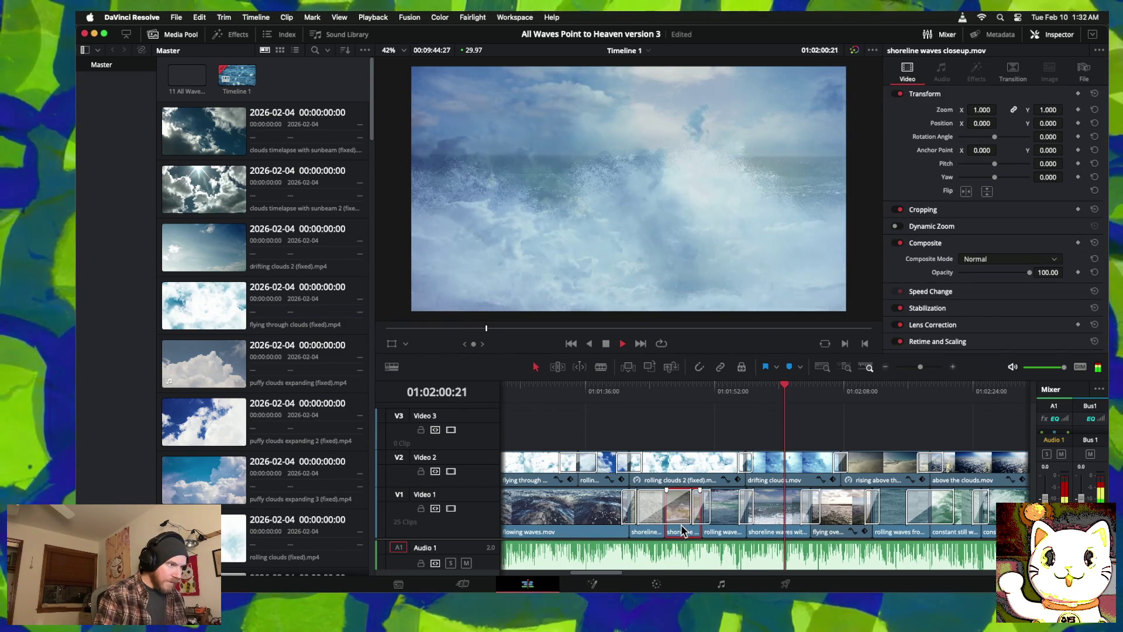
right_click(680, 531)
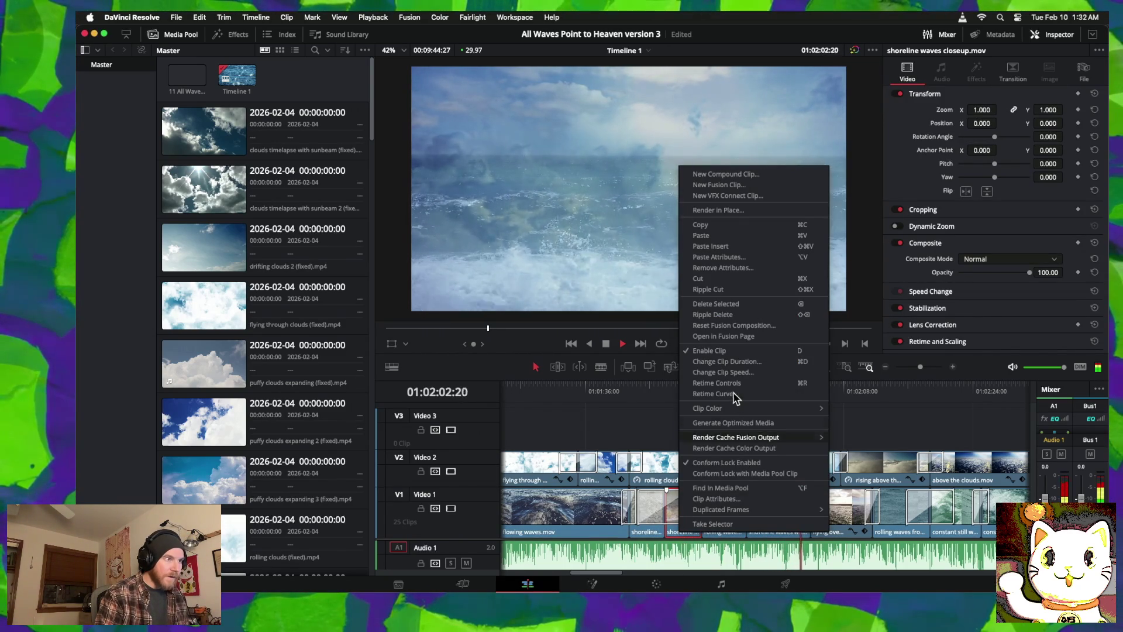
left_click(727, 372)
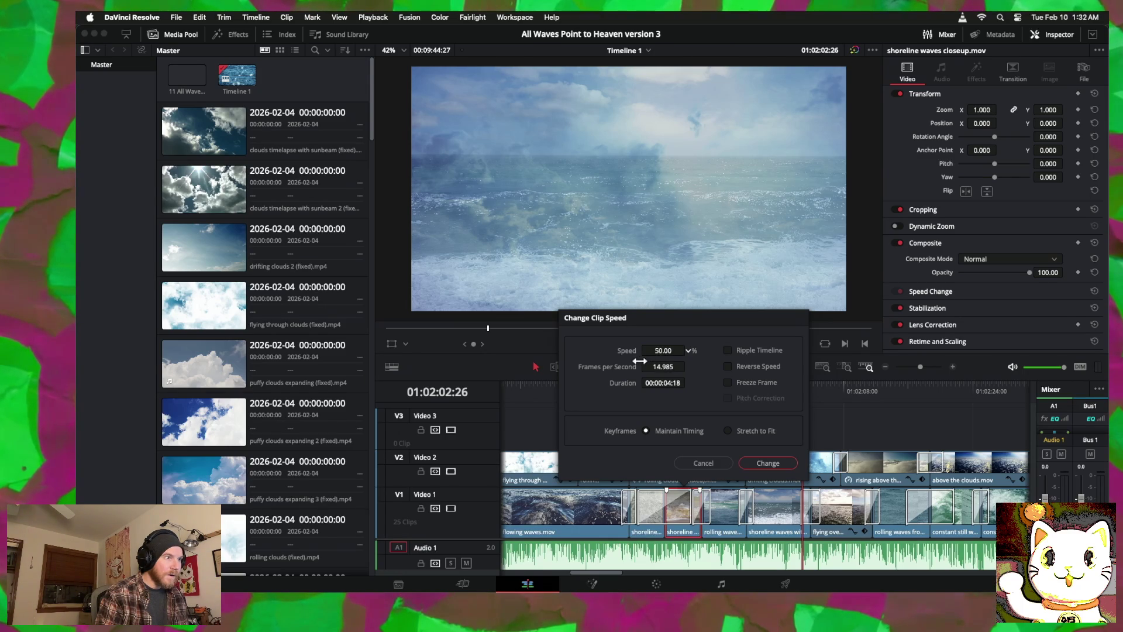
left_click(768, 464)
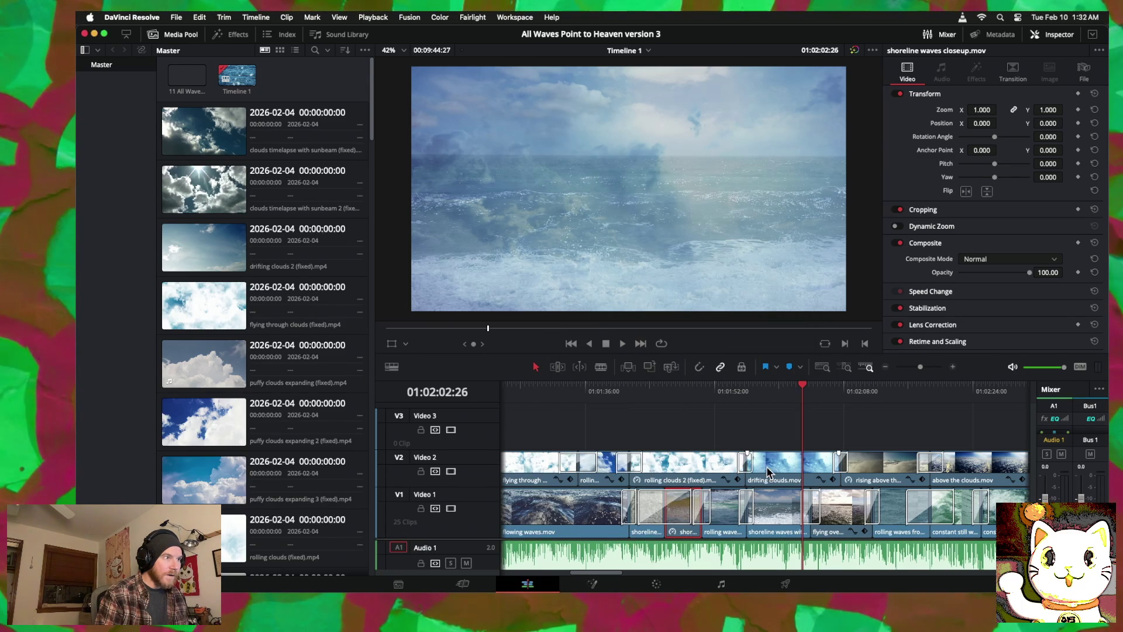
key("super+z")
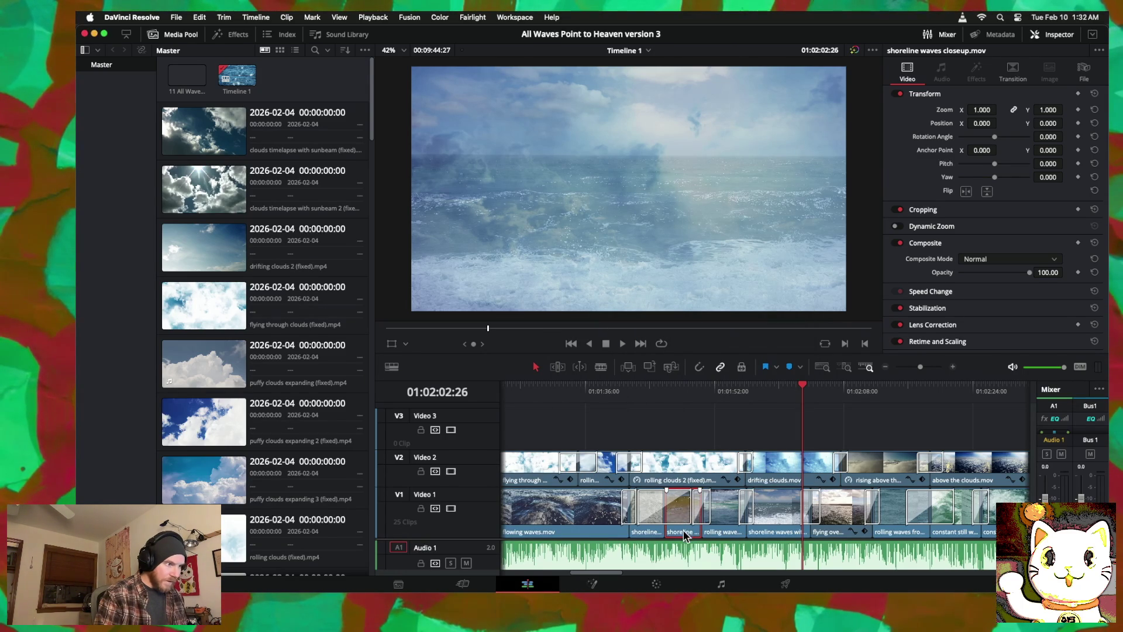
right_click(684, 535)
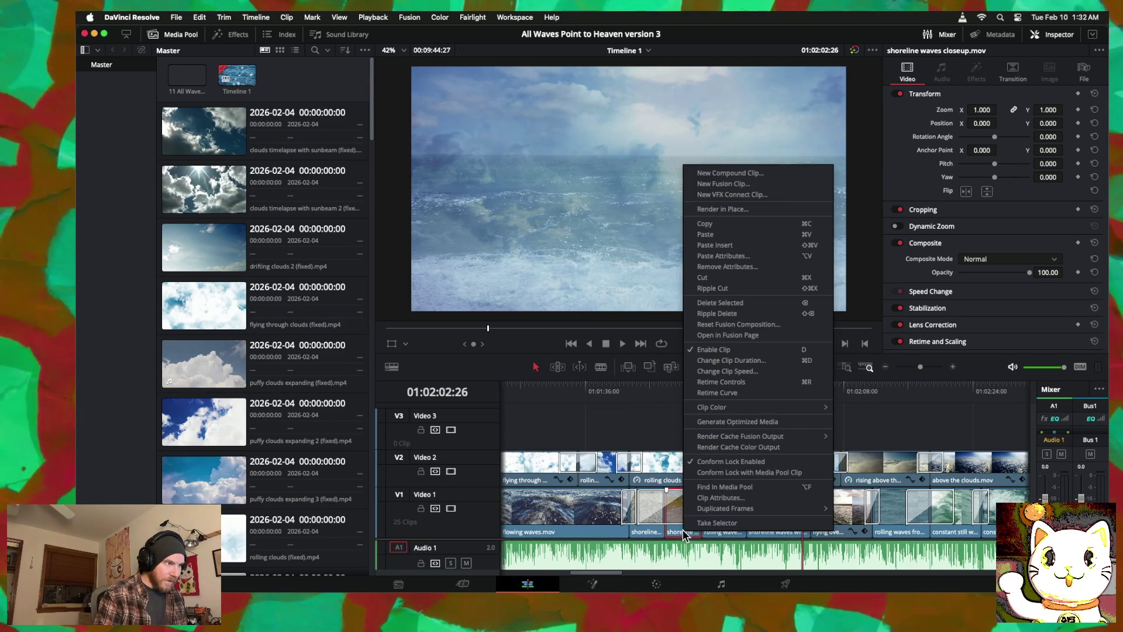
left_click(715, 371)
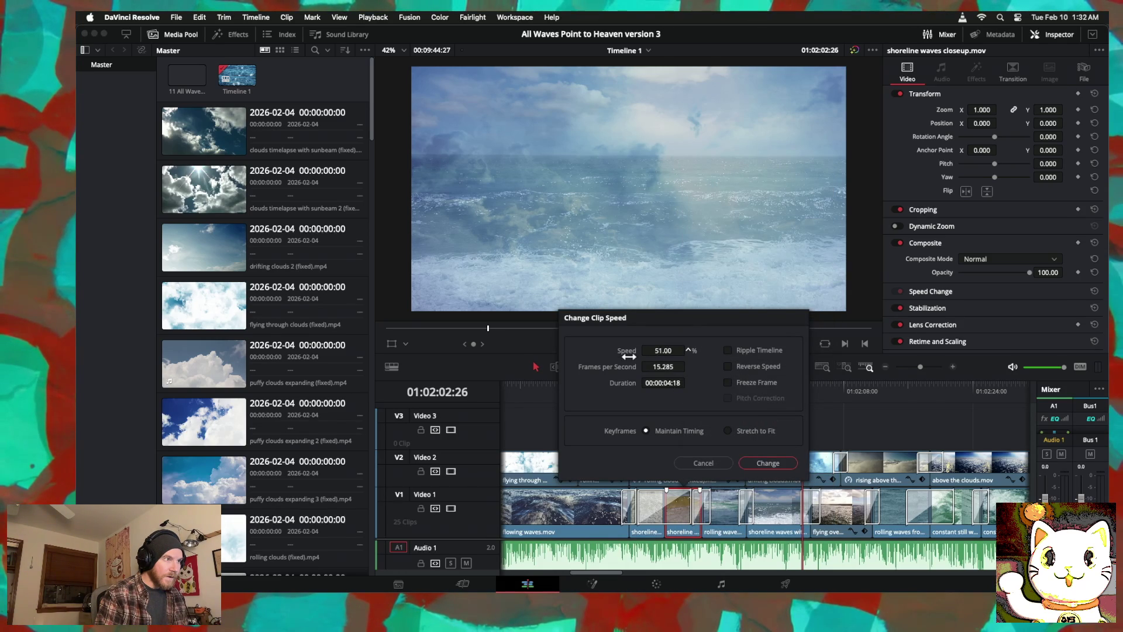
left_click(768, 462)
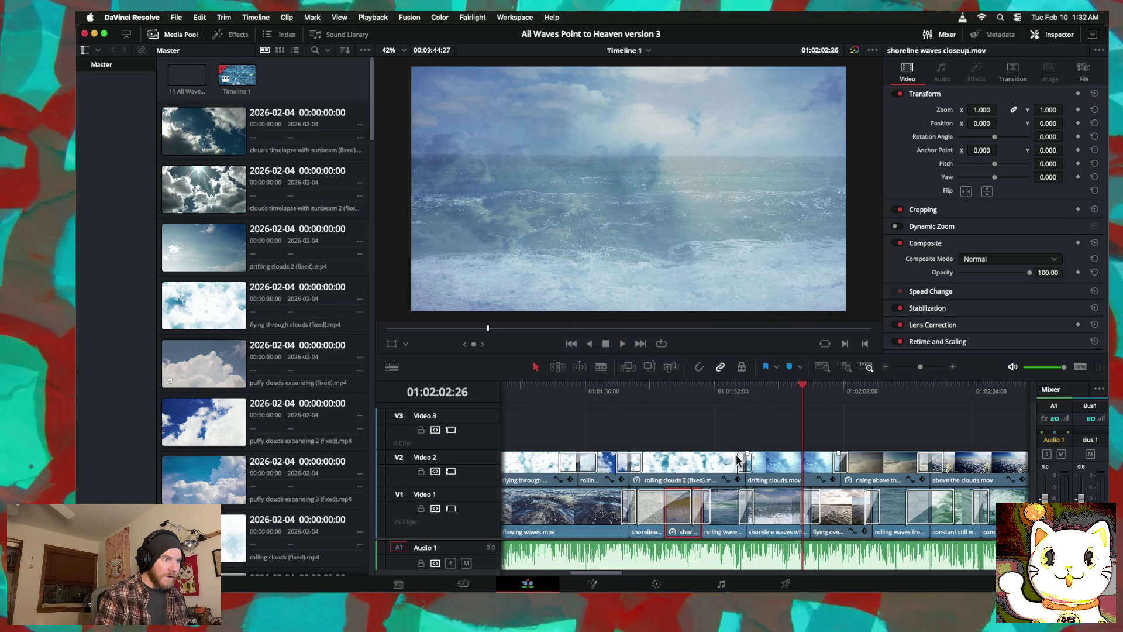
left_click(621, 390)
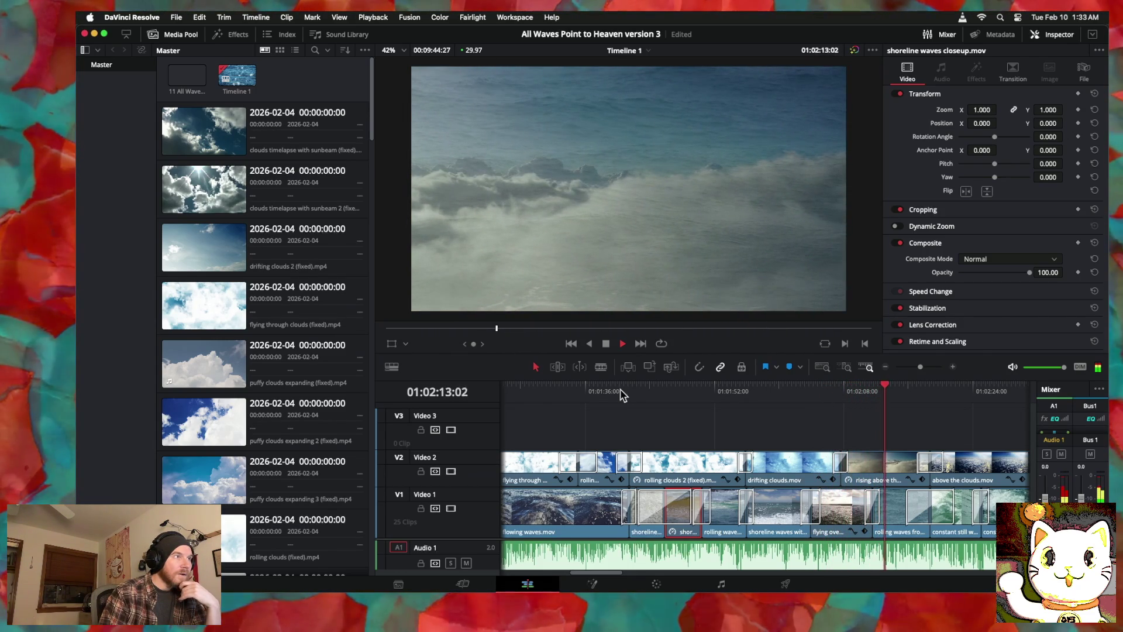
scroll(837, 471, "right", 3)
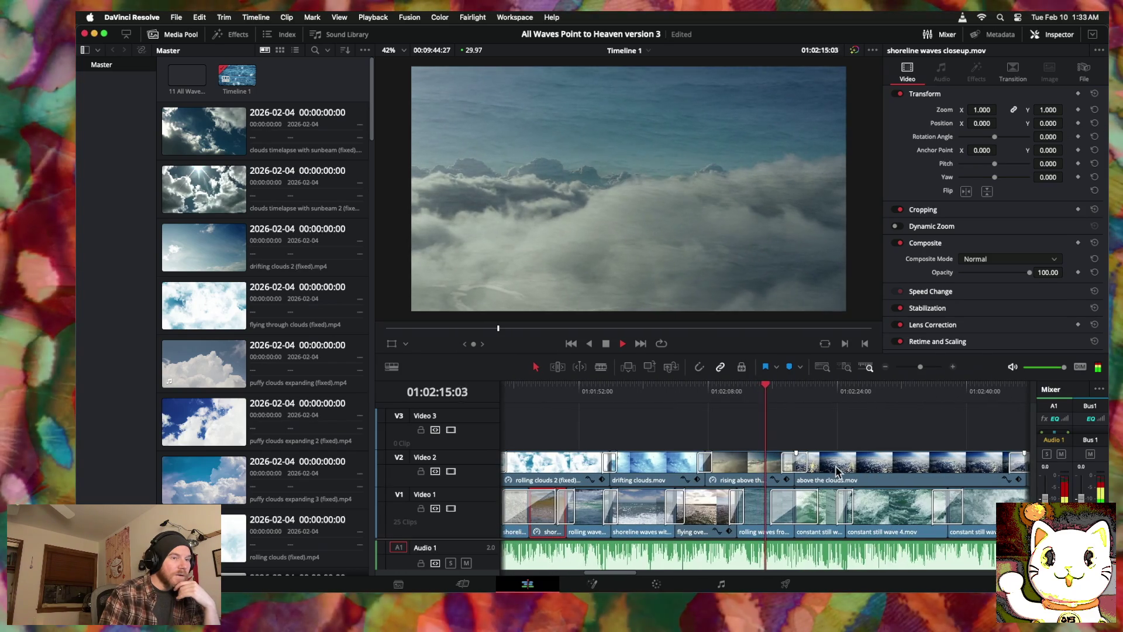
scroll(835, 468, "right", 3)
scroll(835, 465, "right", 1)
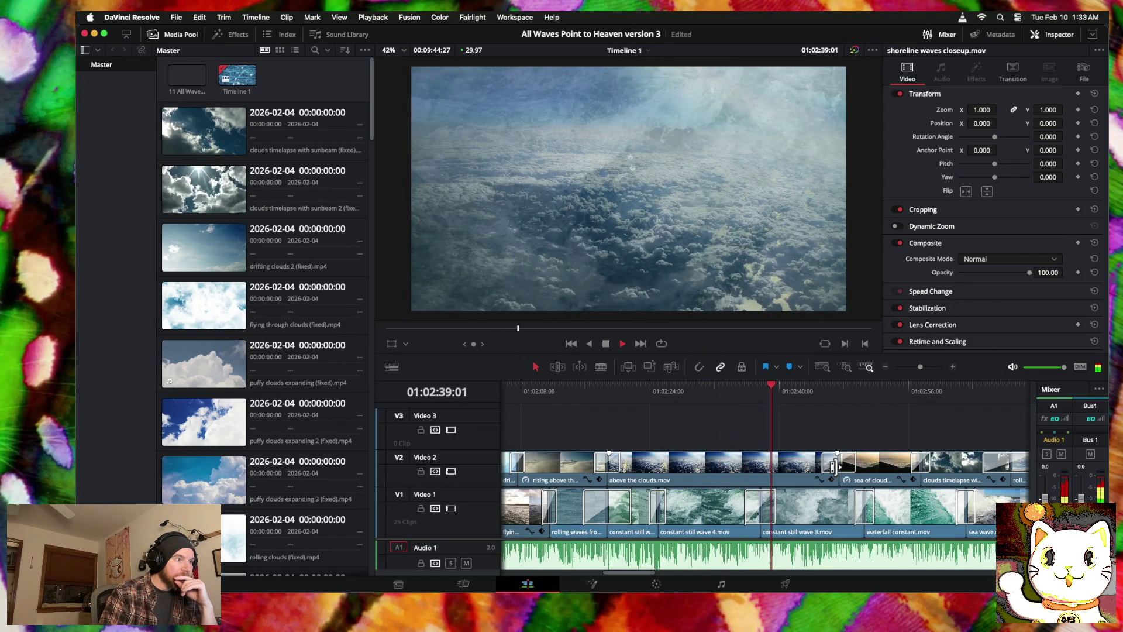
left_click(886, 367)
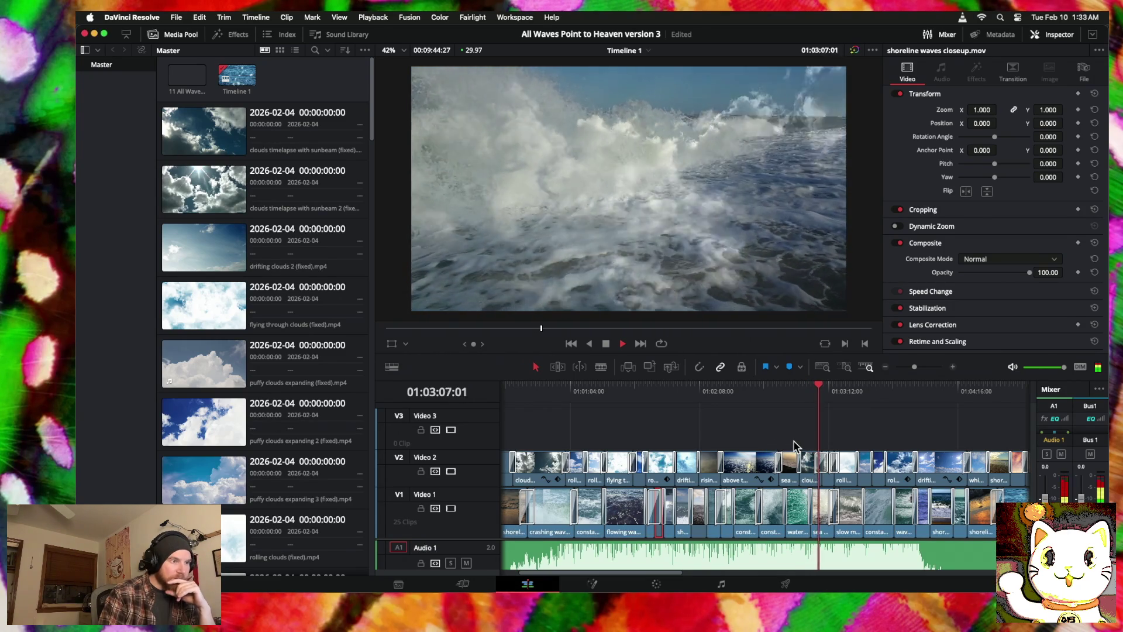
scroll(802, 430, "left", 1)
key("space")
mouse_move(830, 388)
left_mouse_down()
mouse_move(779, 390)
mouse_move(805, 390)
left_mouse_up()
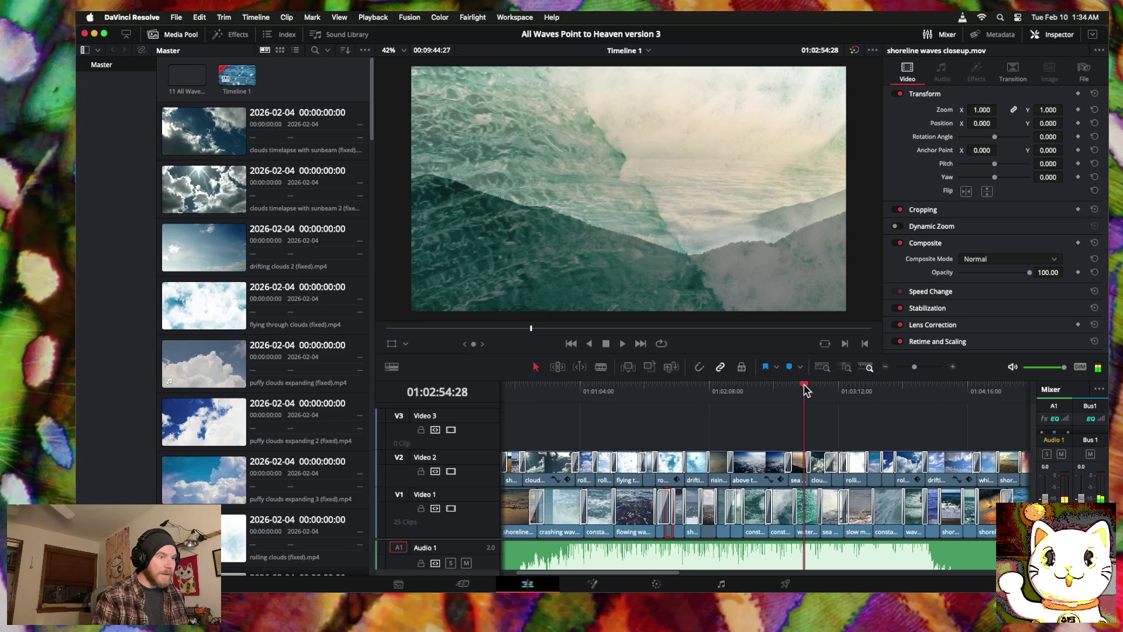
Step: Flip the waterfall constant clip horizontally in the Inspector and scrub to review it
left_click(805, 504)
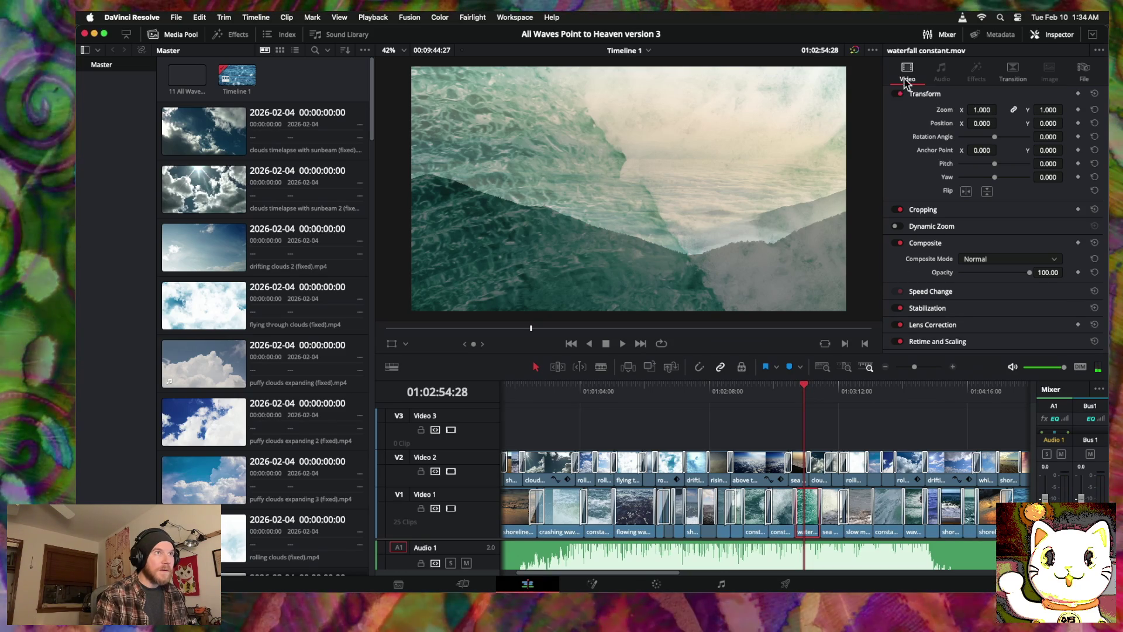
left_click(966, 191)
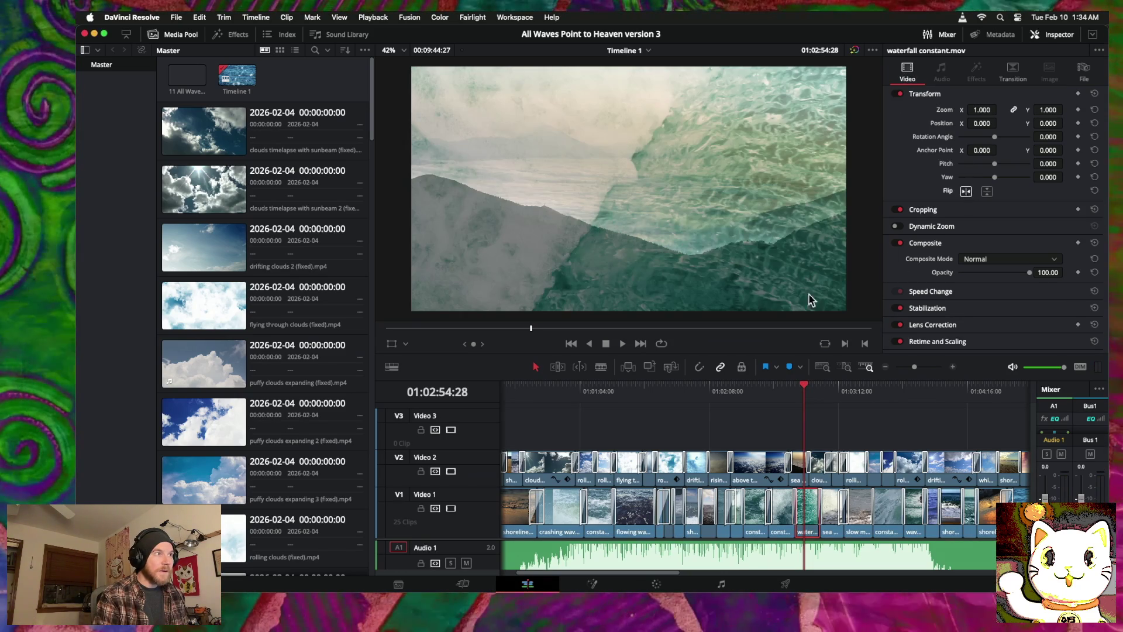
left_click_drag(803, 386, 771, 386)
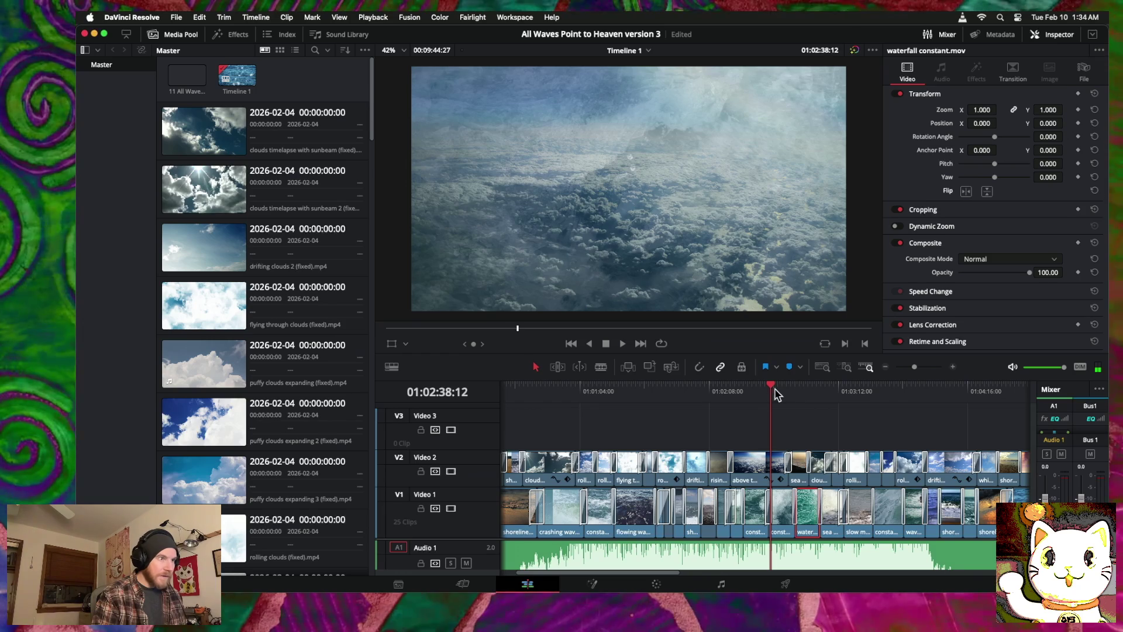
mouse_move(769, 386)
left_mouse_down()
mouse_move(840, 386)
mouse_move(530, 386)
mouse_move(703, 386)
mouse_move(615, 390)
mouse_move(679, 389)
mouse_move(647, 389)
left_mouse_up()
scroll(814, 412, "up", 2)
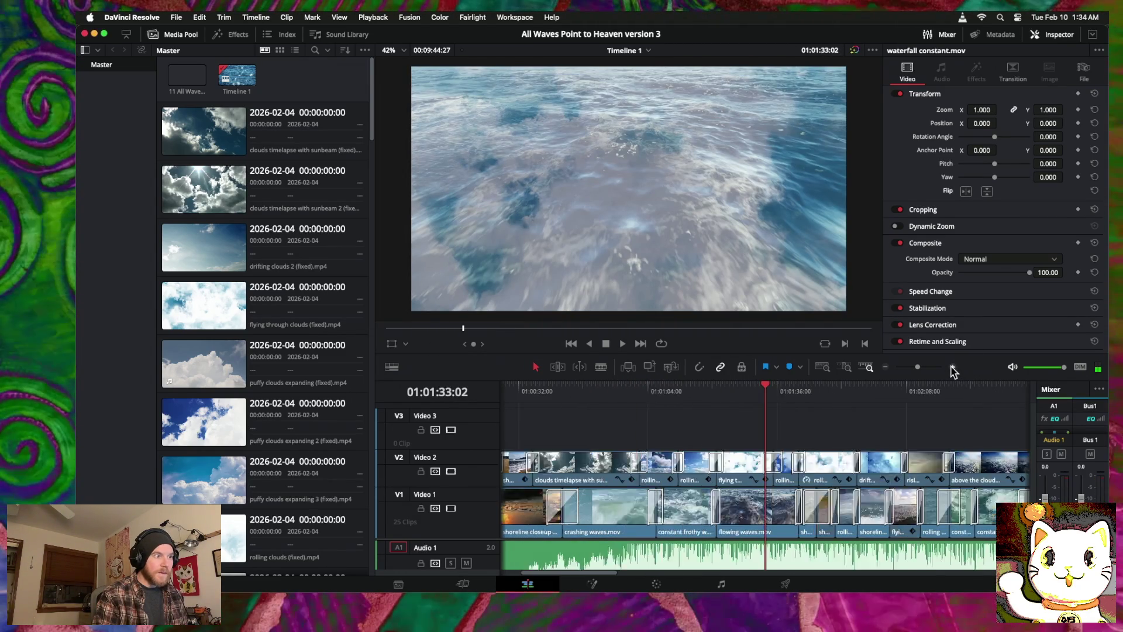
Step: Play to 01:01:36:00 and trim the end of the flowing waves clip earlier
key("space")
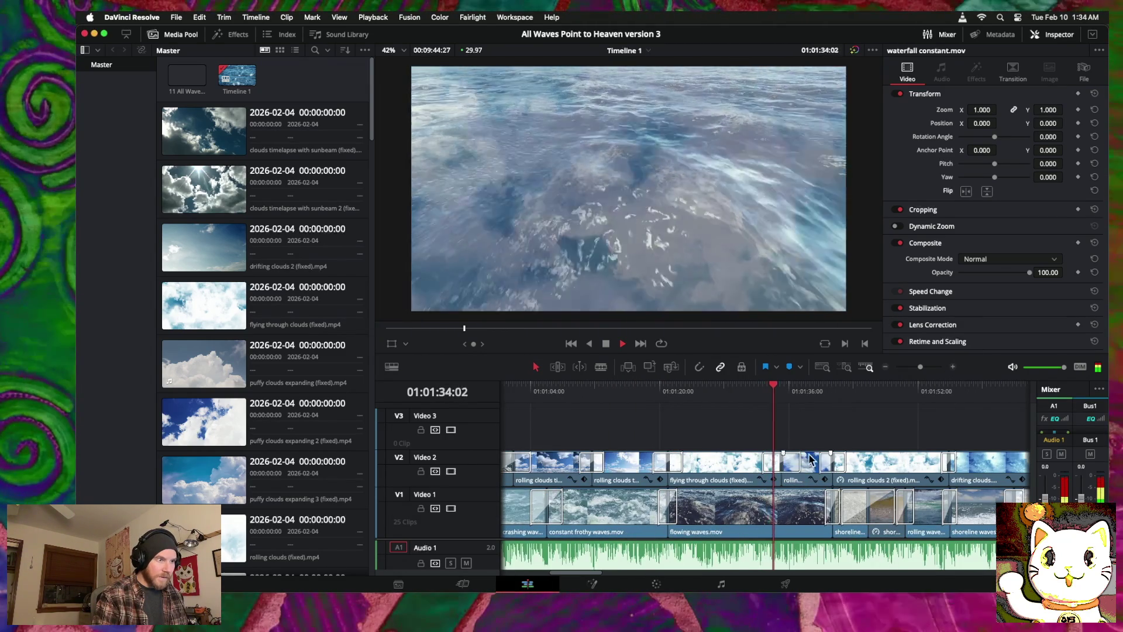
key("space")
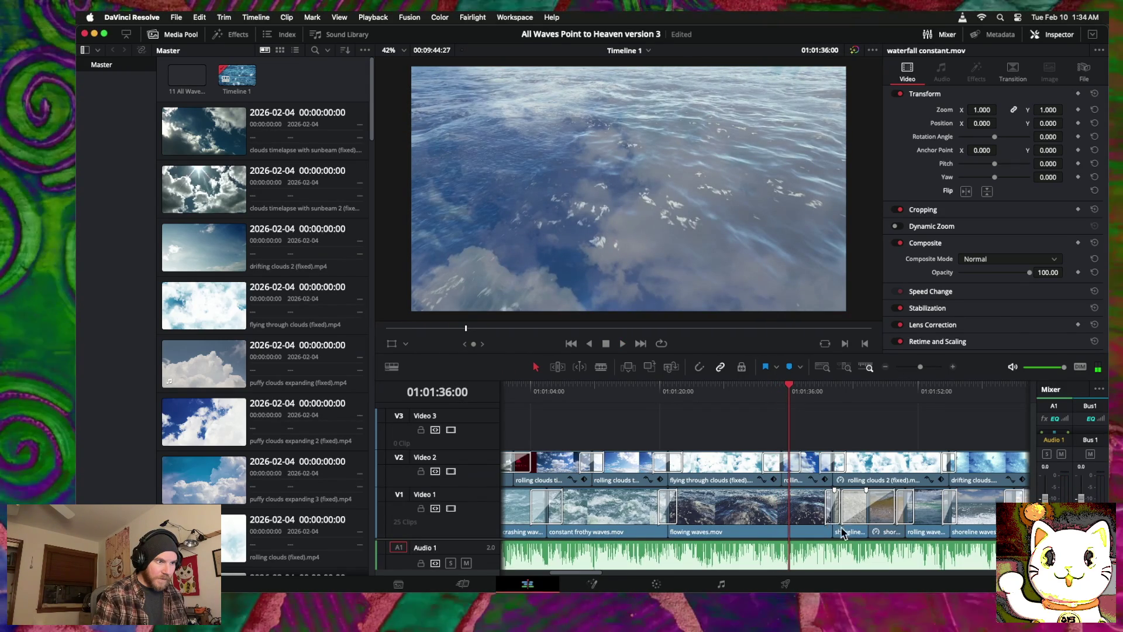
mouse_move(833, 521)
left_mouse_down()
mouse_move(806, 520)
mouse_move(857, 515)
left_mouse_up()
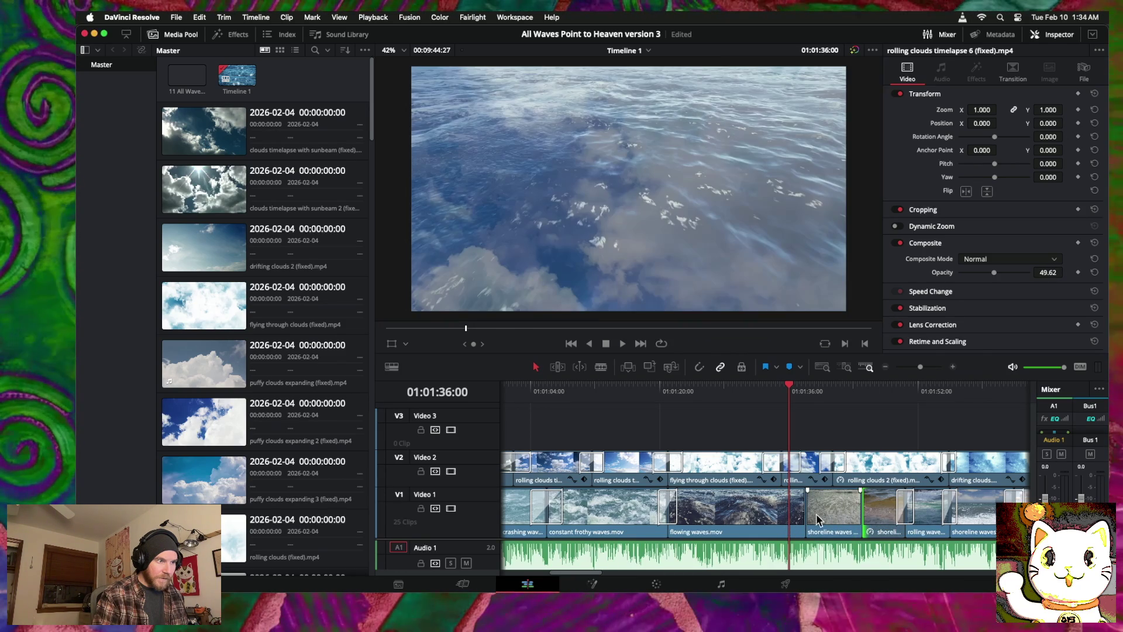
Step: Add 60-frame cross dissolves at the next two Video 1 edit points, widen one to 250 frames, and preview
right_click(809, 514)
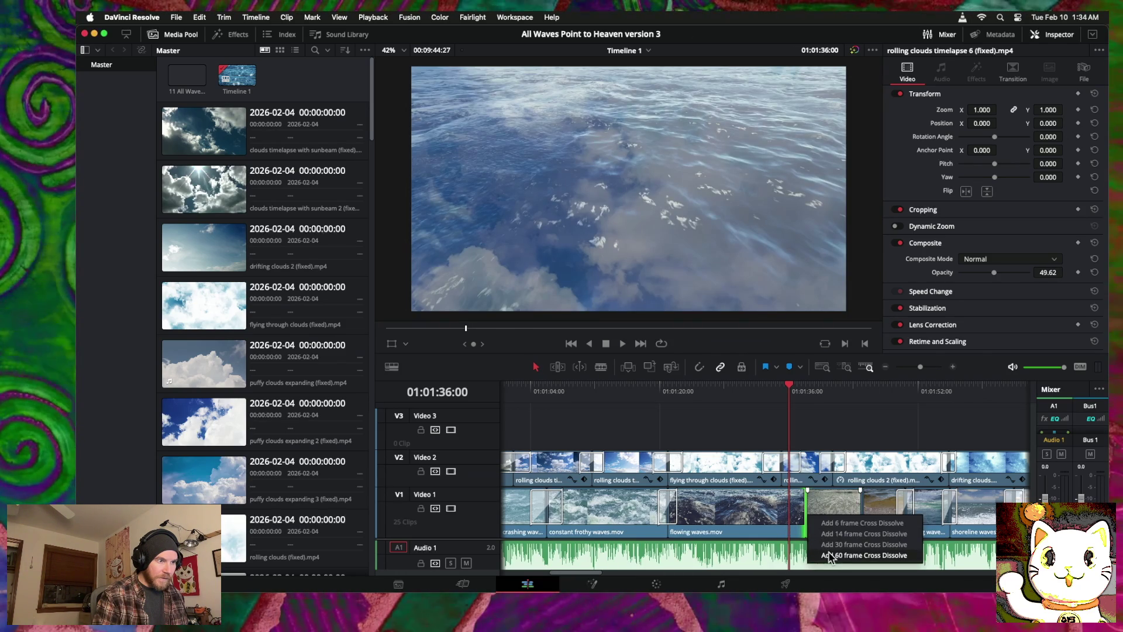
left_click(830, 555)
left_click(805, 509)
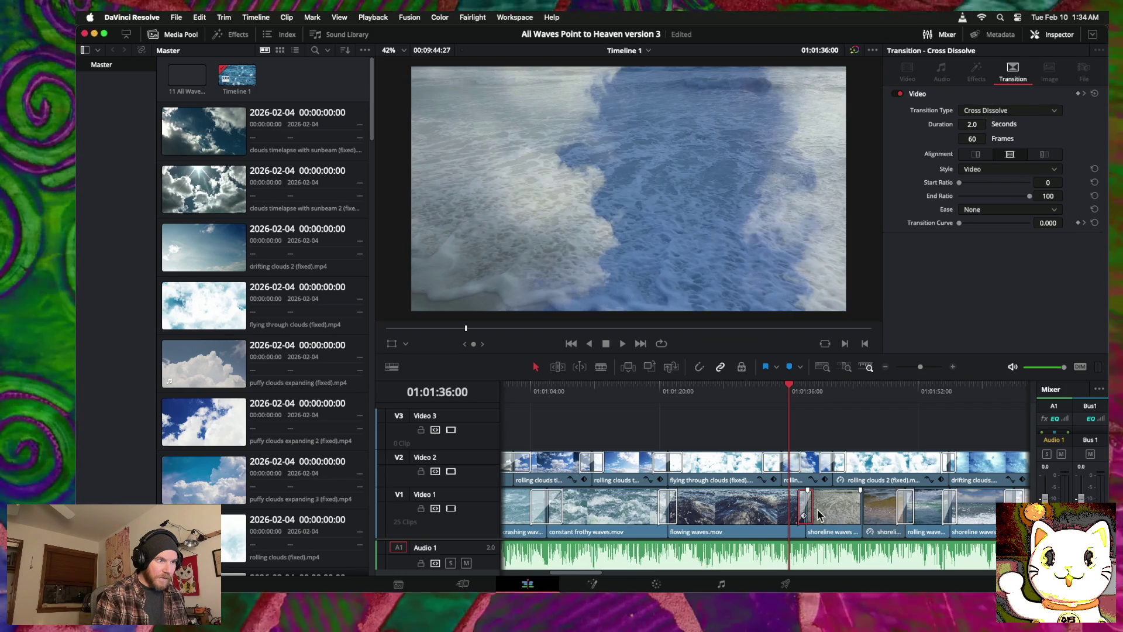
right_click(860, 509)
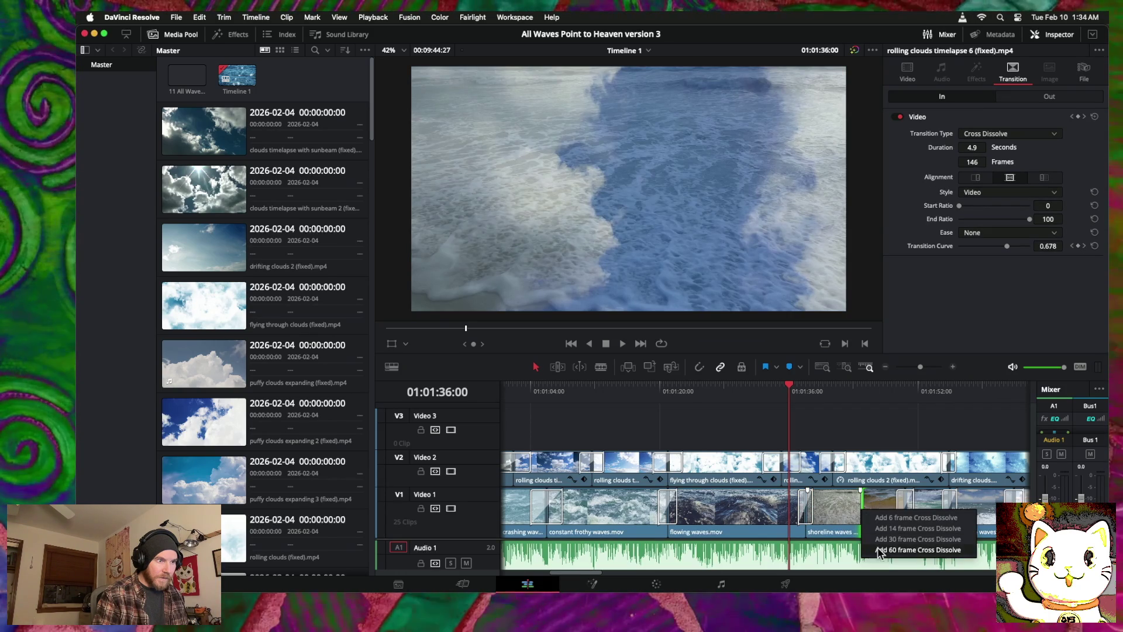
left_click(878, 550)
left_click_drag(856, 511, 831, 513)
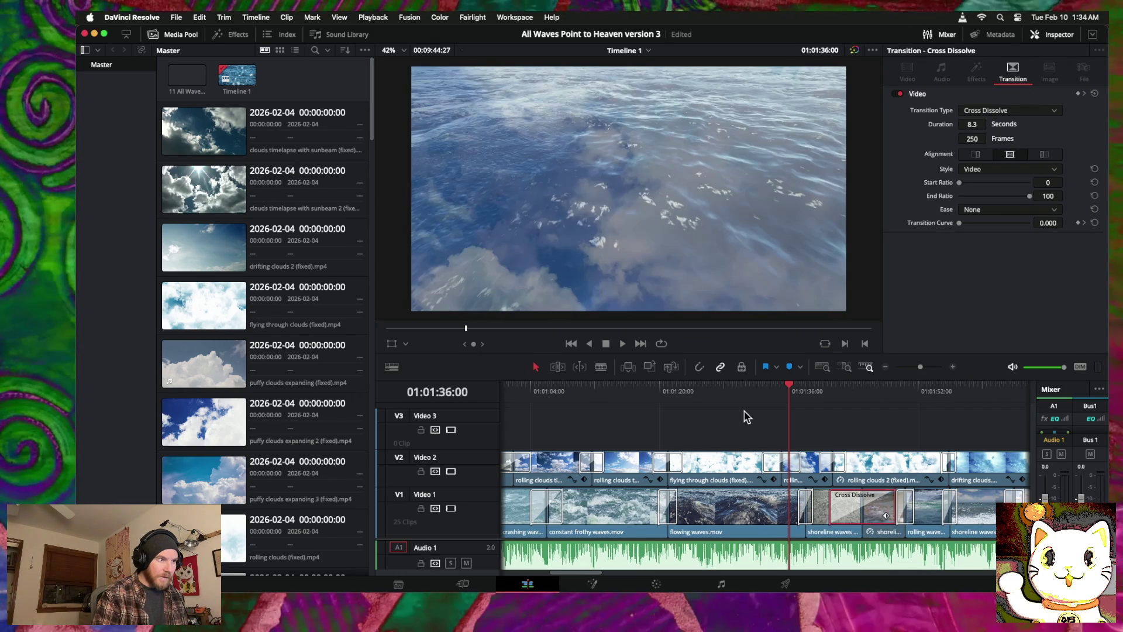
left_click(750, 413)
key("space")
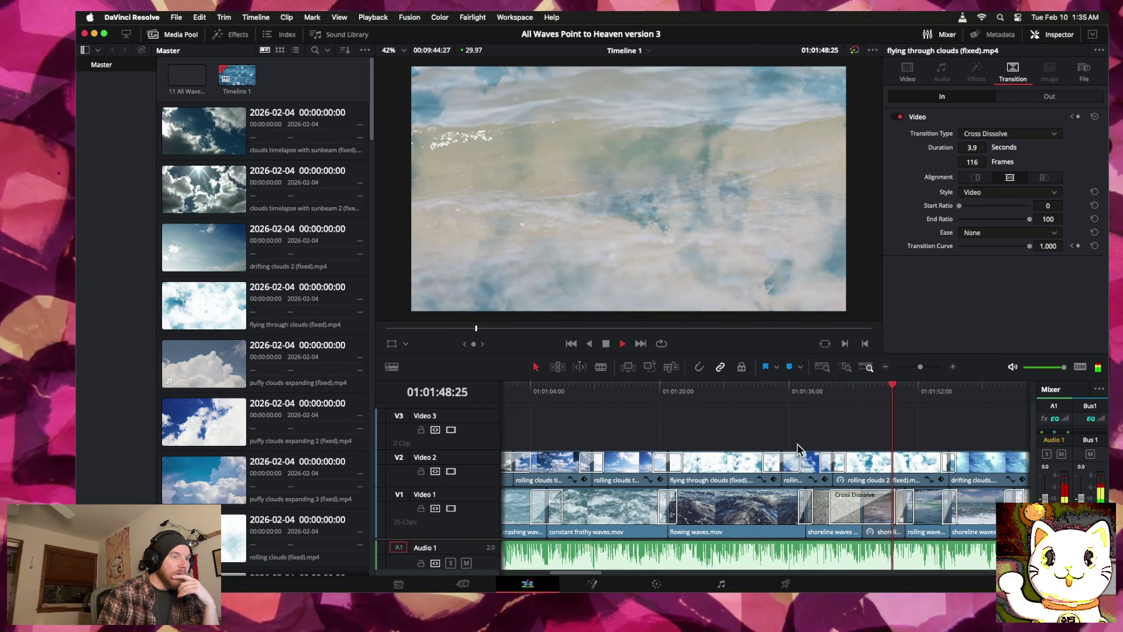
left_click(846, 508)
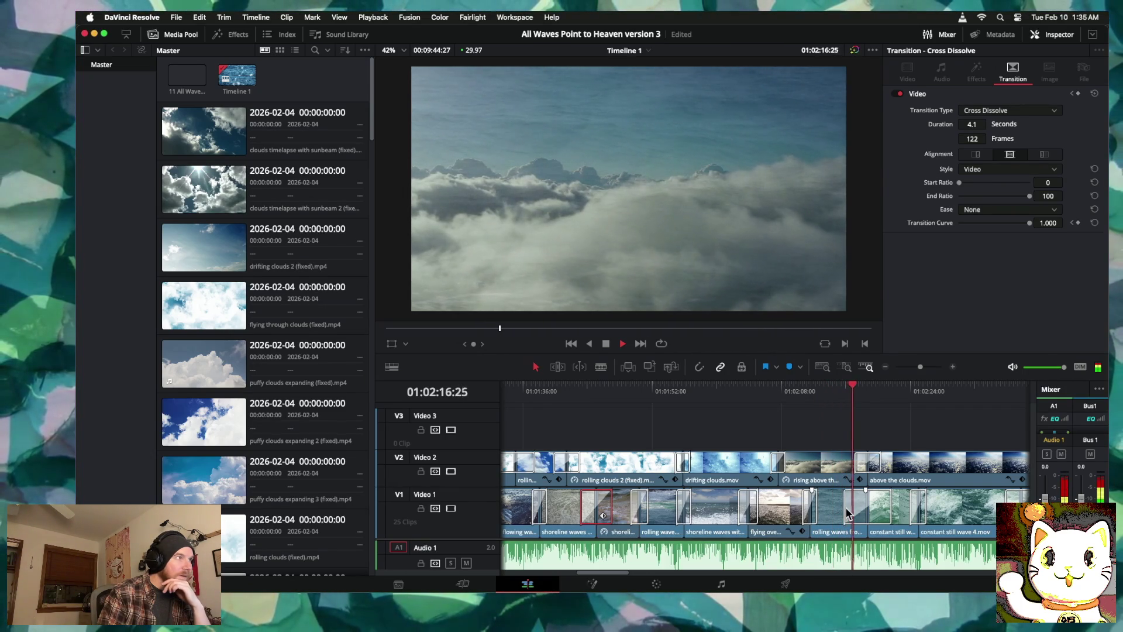
key("space")
left_click_drag(782, 511, 837, 509)
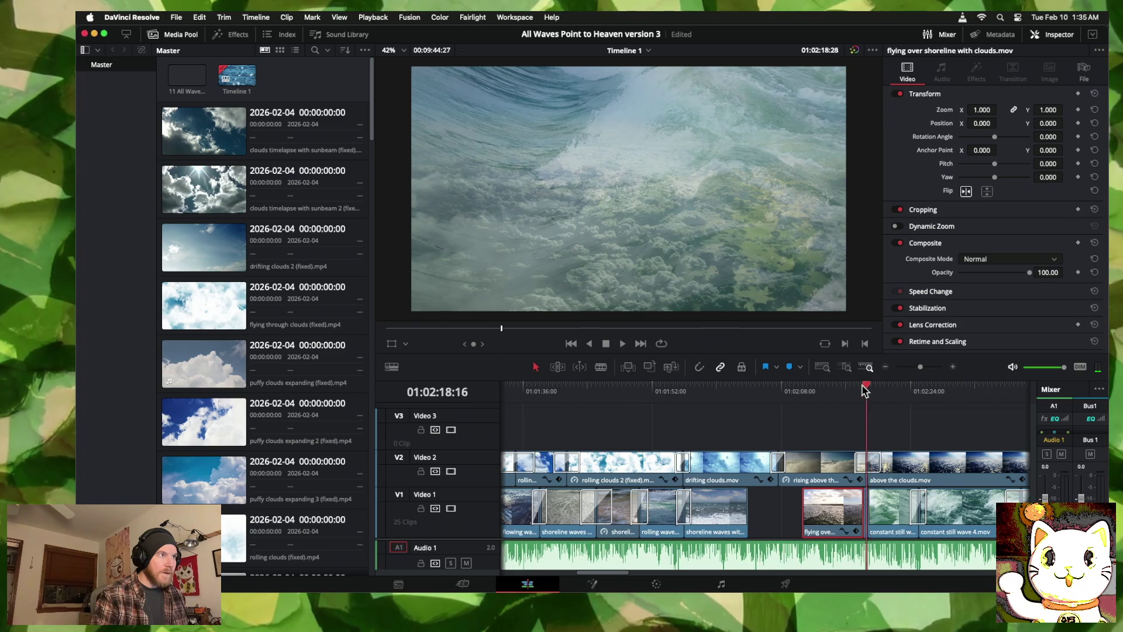
left_click_drag(870, 390, 787, 388)
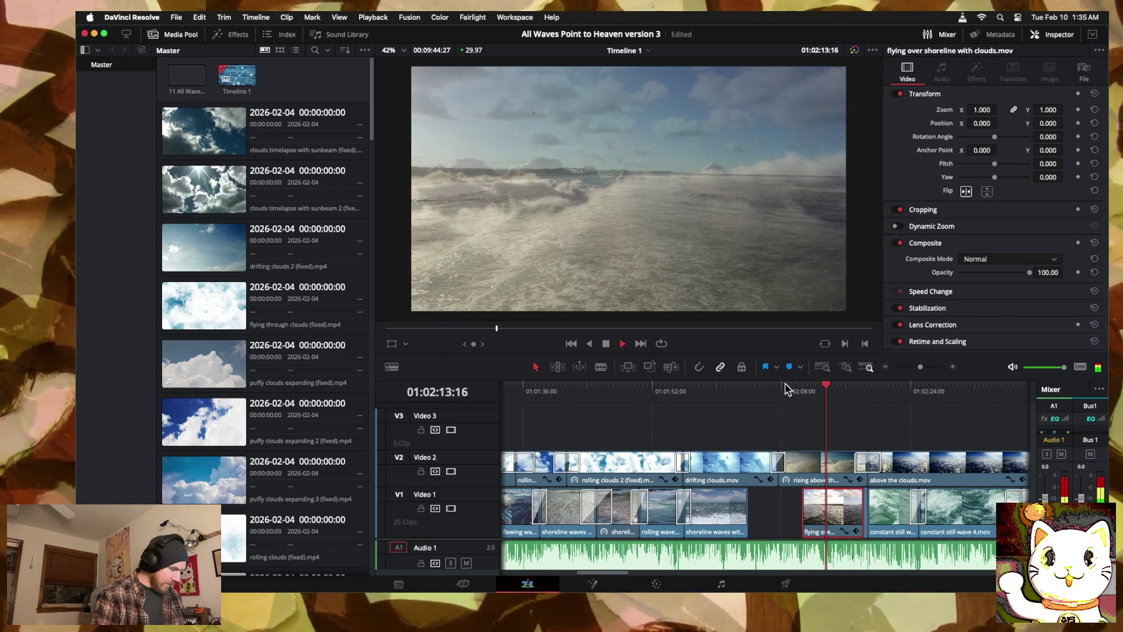
key("super+z")
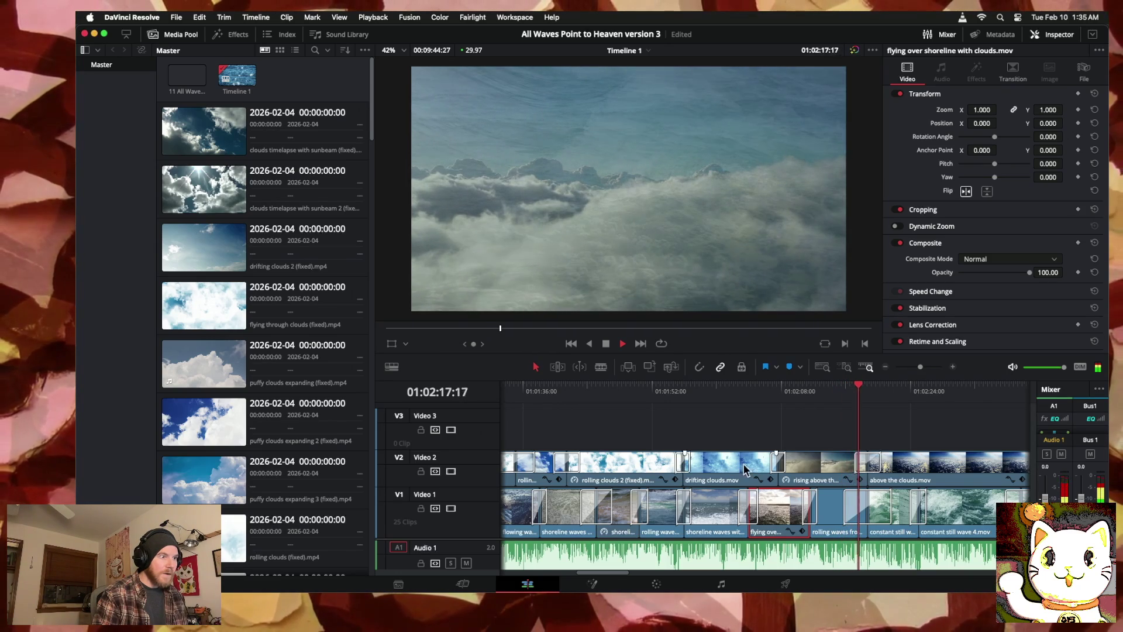
left_click(714, 417)
mouse_move(714, 391)
left_mouse_down()
mouse_move(654, 389)
mouse_move(1010, 389)
mouse_move(753, 408)
left_mouse_up()
key("space")
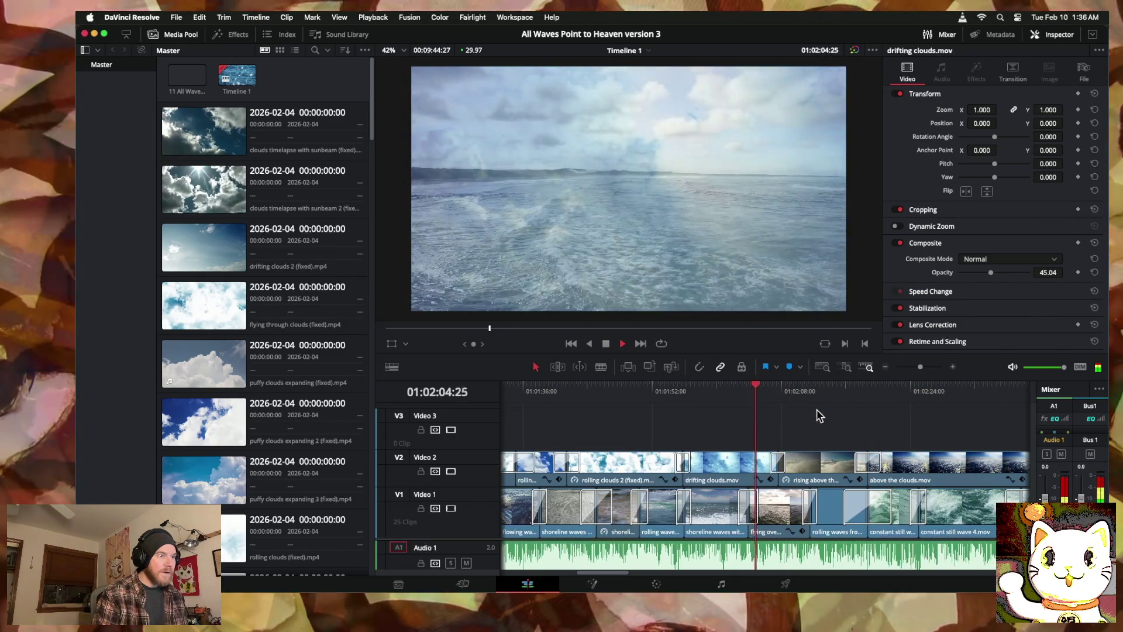
key("space")
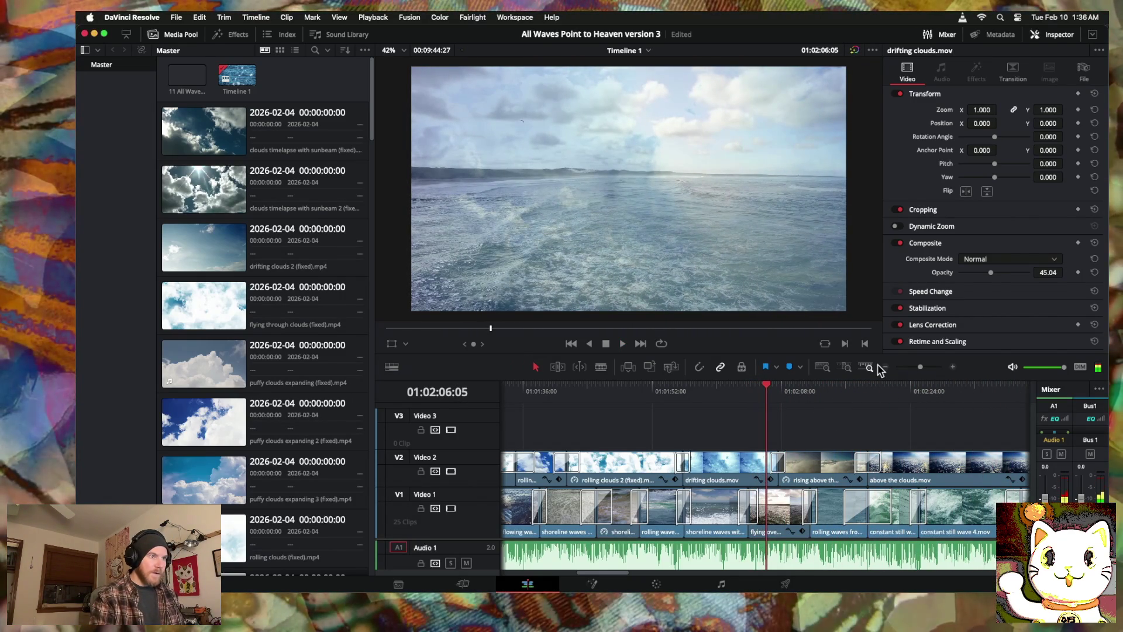
Step: Zoom out the timeline and save the project from the File menu
left_click(883, 368)
left_click(885, 368)
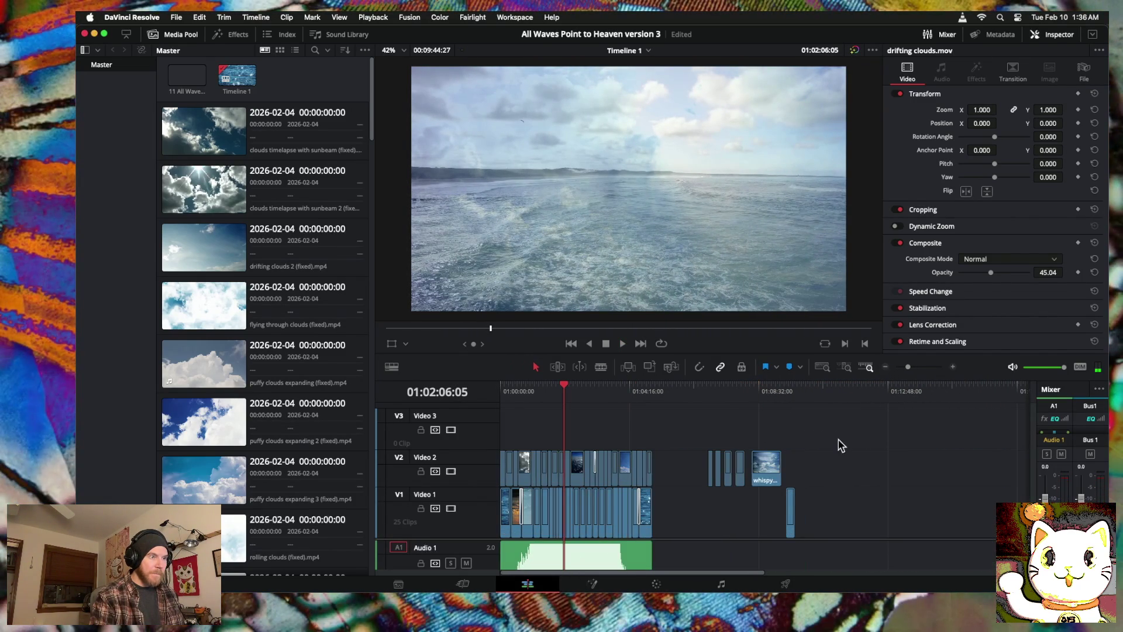
left_click(761, 520)
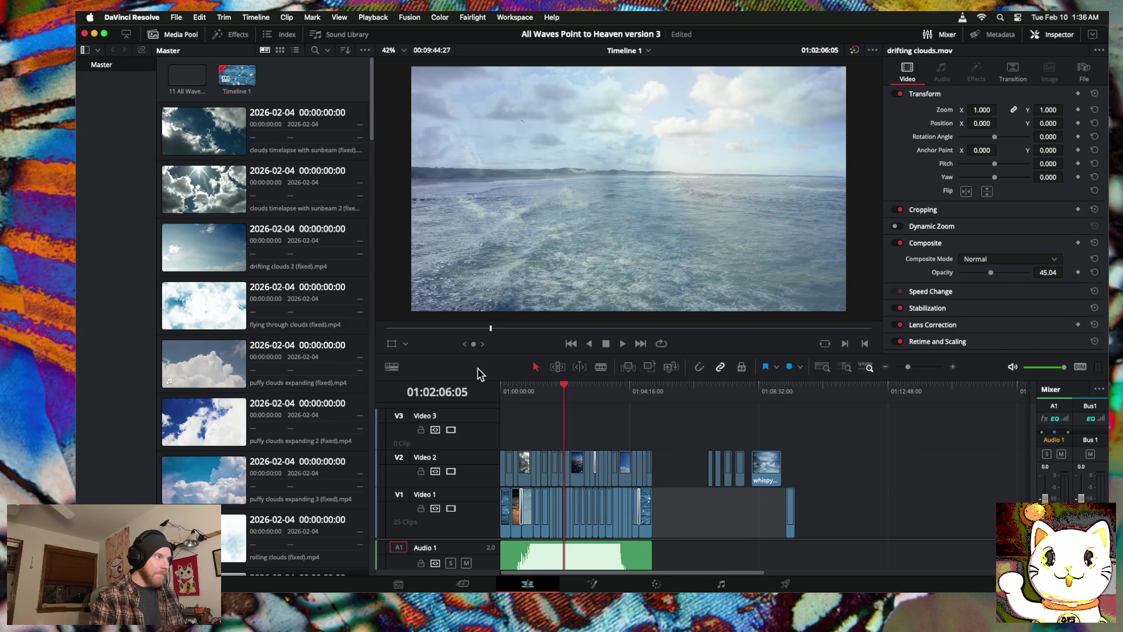
left_click(199, 17)
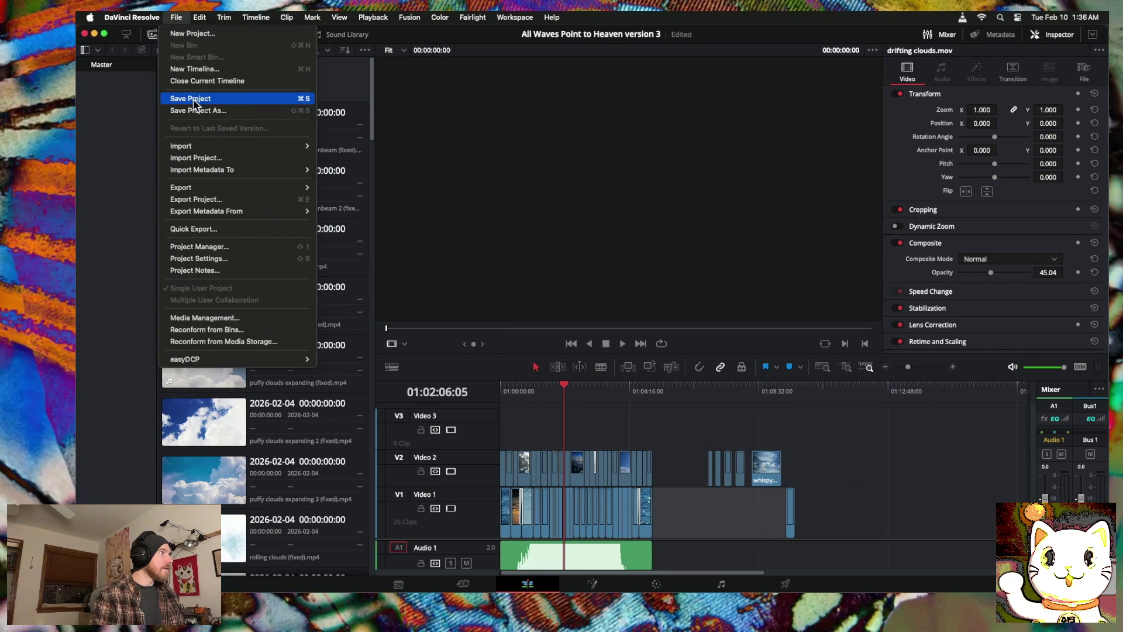
left_click(194, 99)
Step: Delete the stray clips past the montage's end and go to the Deliver page
left_click_drag(839, 471, 705, 517)
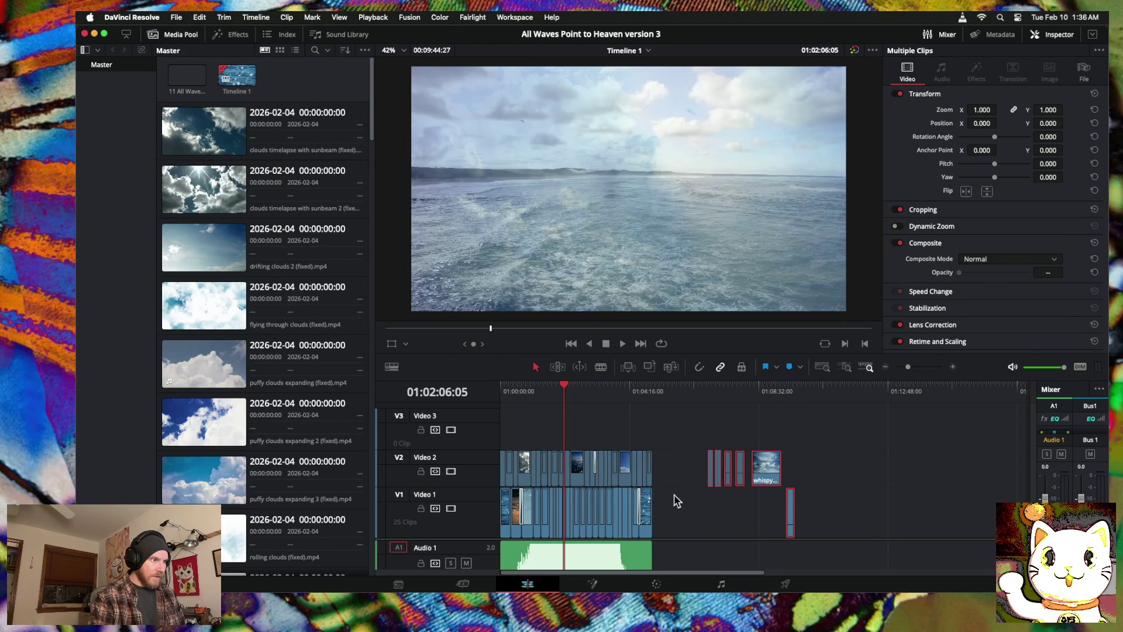
key("Delete")
left_click(786, 583)
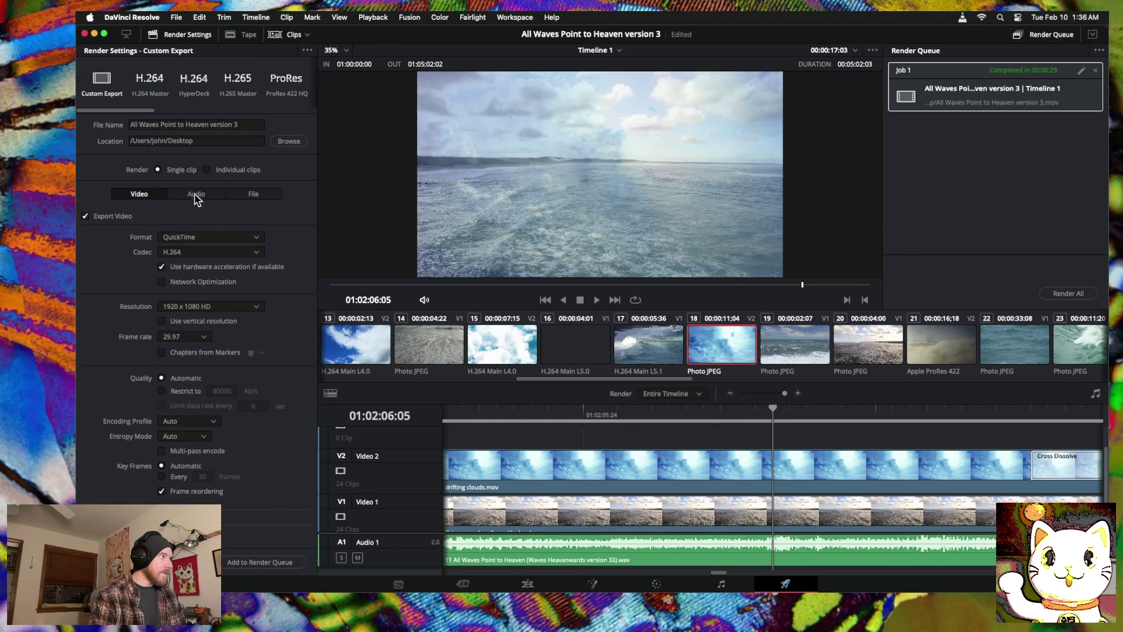
Step: Swap the old queued job for the current timeline and render All Waves Point to Heaven version 3
left_click(1096, 71)
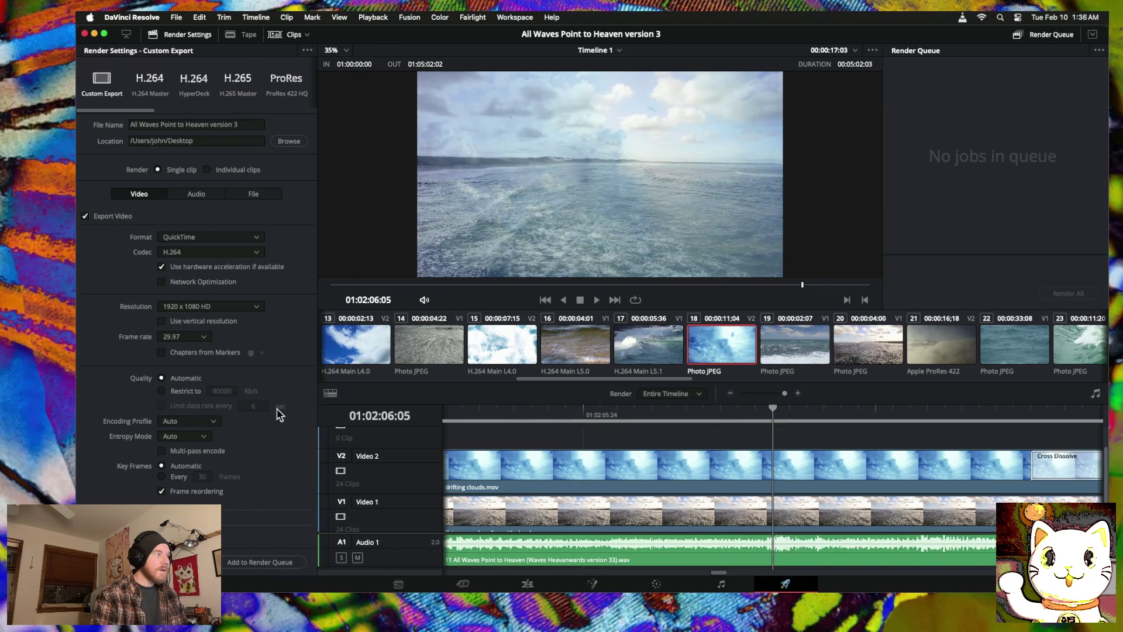
left_click(252, 562)
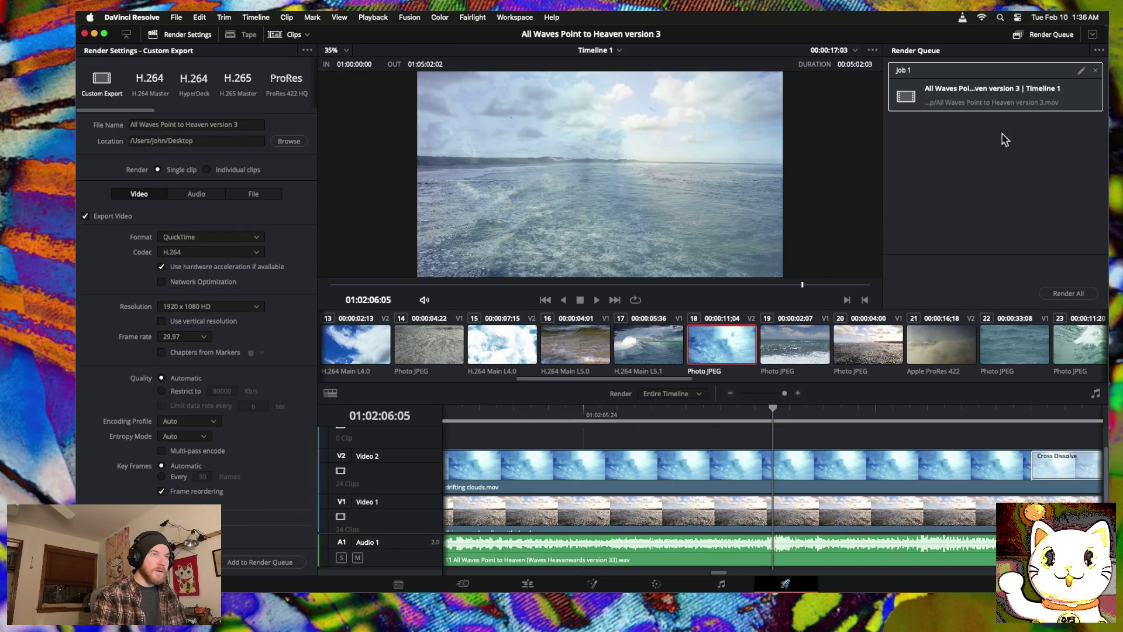
left_click(1065, 295)
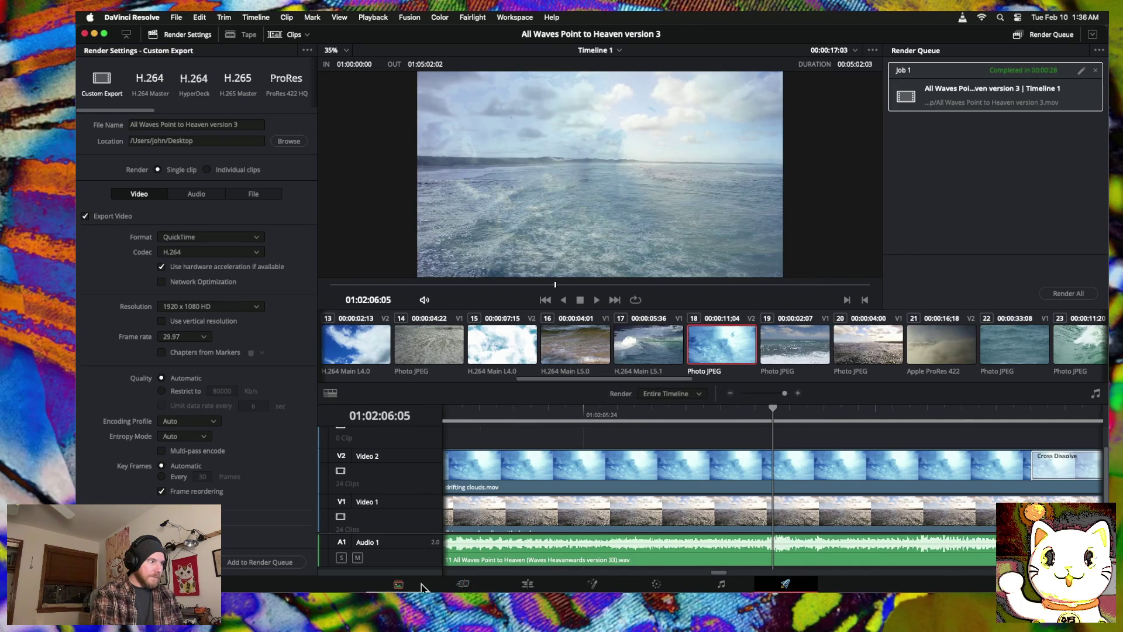
left_click(406, 585)
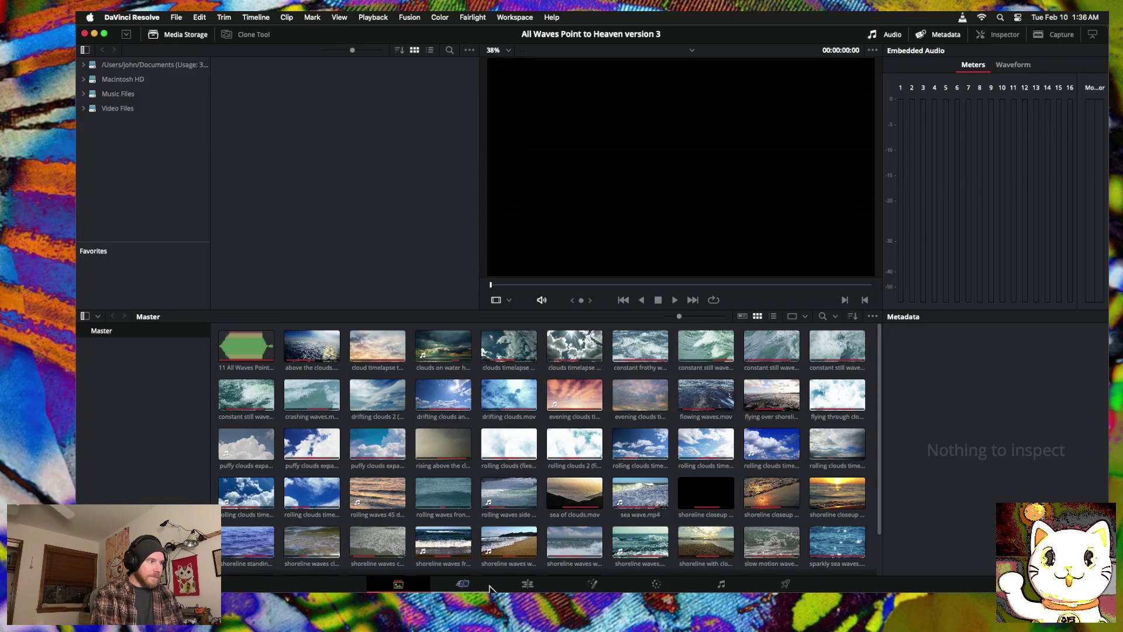
Step: Return to the Edit page and scroll through the zoomed-in timeline to its end
left_click(517, 586)
scroll(798, 444, "right", 5)
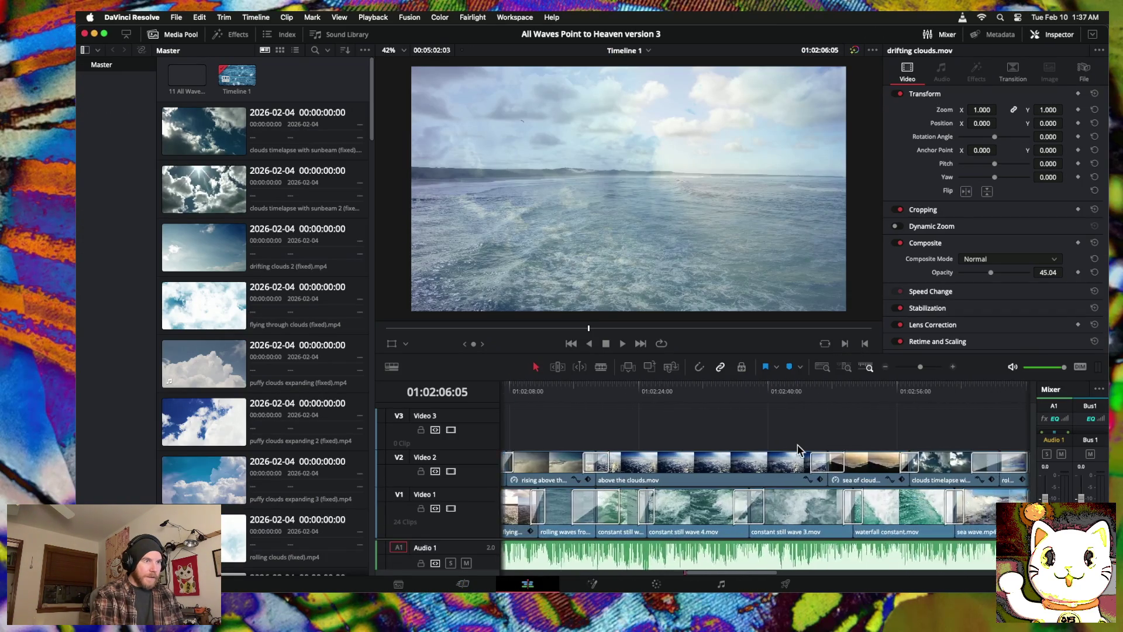
scroll(798, 444, "right", 10)
scroll(798, 444, "left", 4)
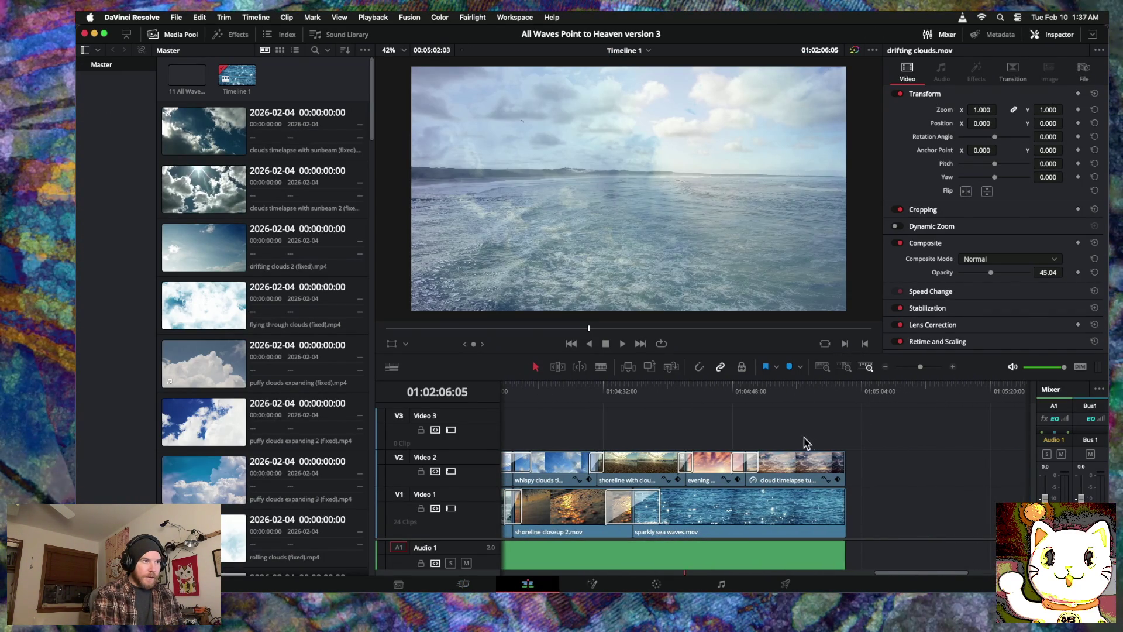
left_click(953, 367)
left_click(953, 367)
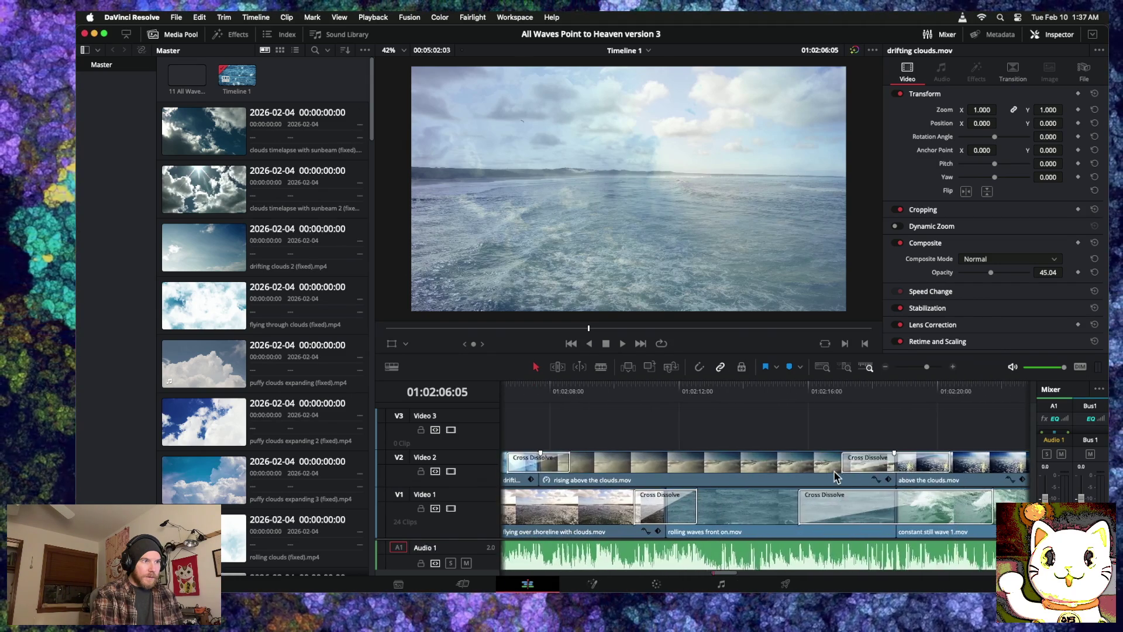
scroll(832, 471, "right", 15)
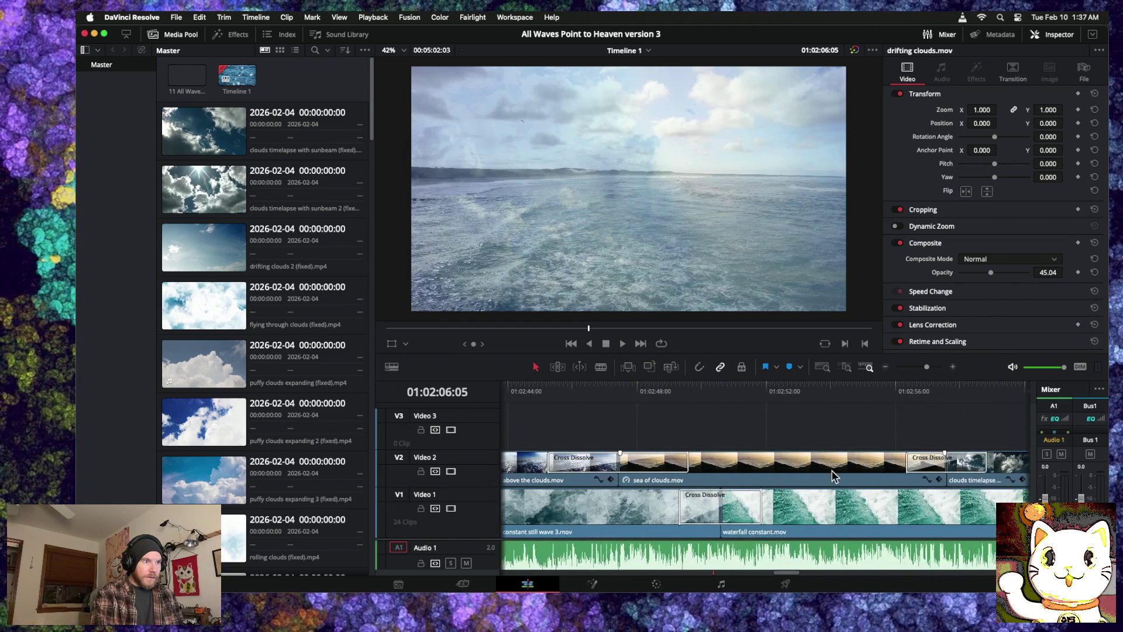
scroll(832, 469, "right", 15)
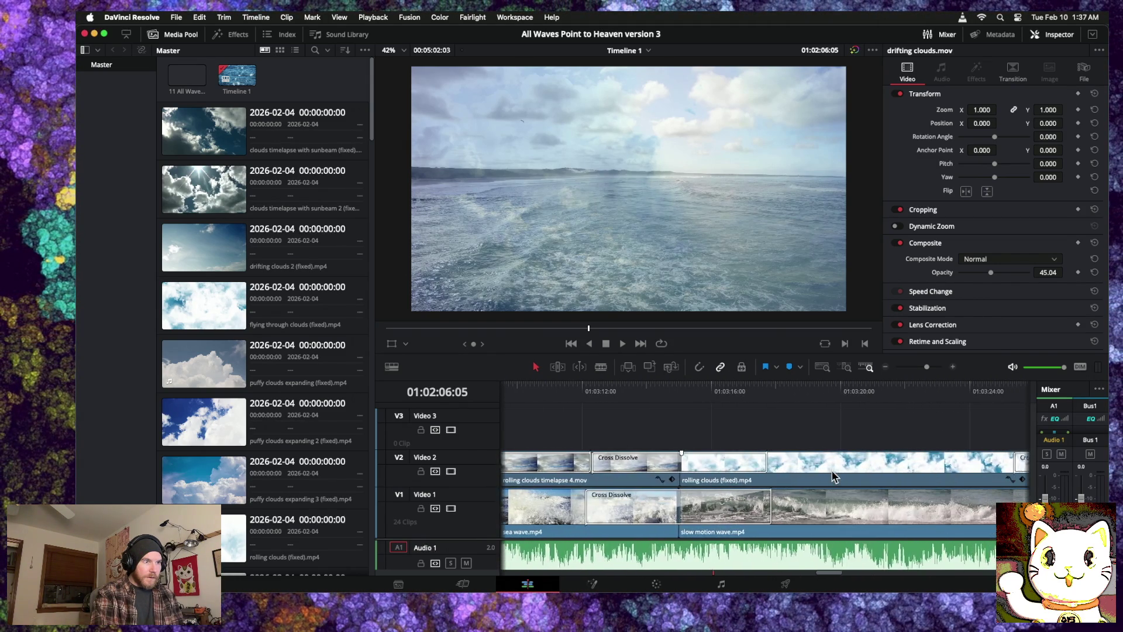
scroll(832, 469, "right", 20)
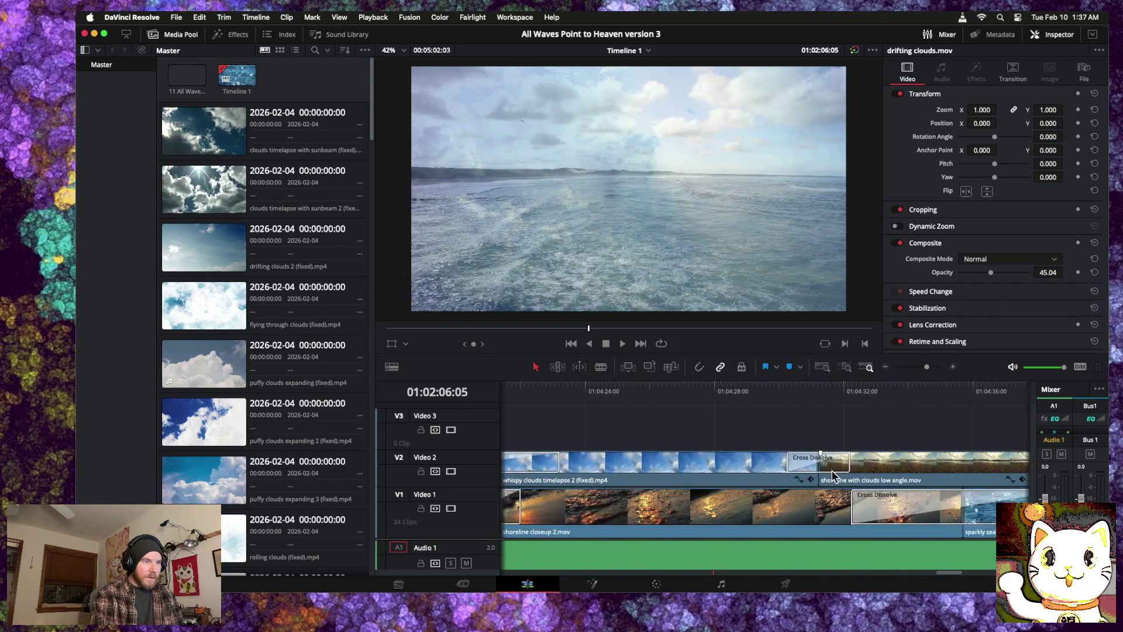
scroll(832, 471, "right", 10)
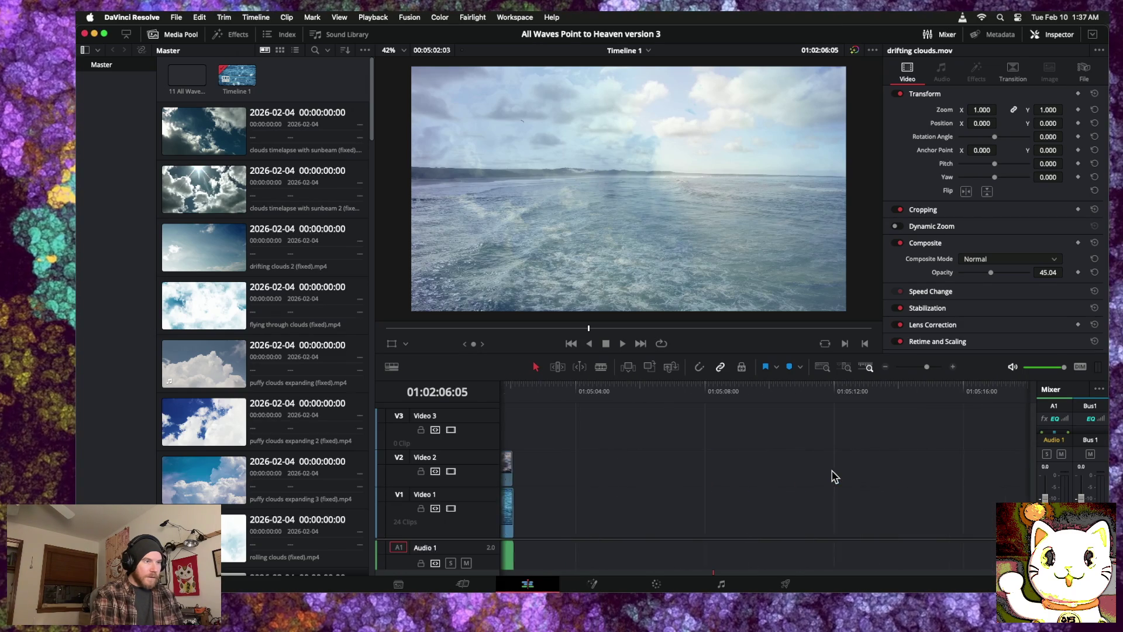
scroll(835, 477, "left", 1)
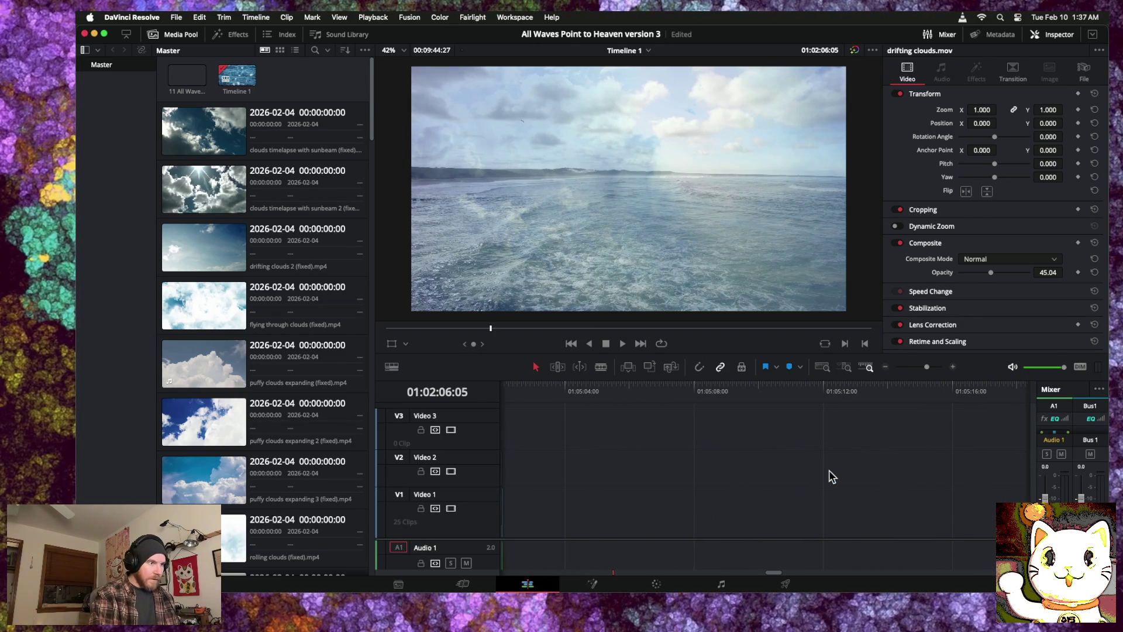
Step: Zoom out until the whole edit is visible and jump near the montage's end
left_click(886, 368)
left_click(886, 367)
left_click(885, 367)
left_click(886, 368)
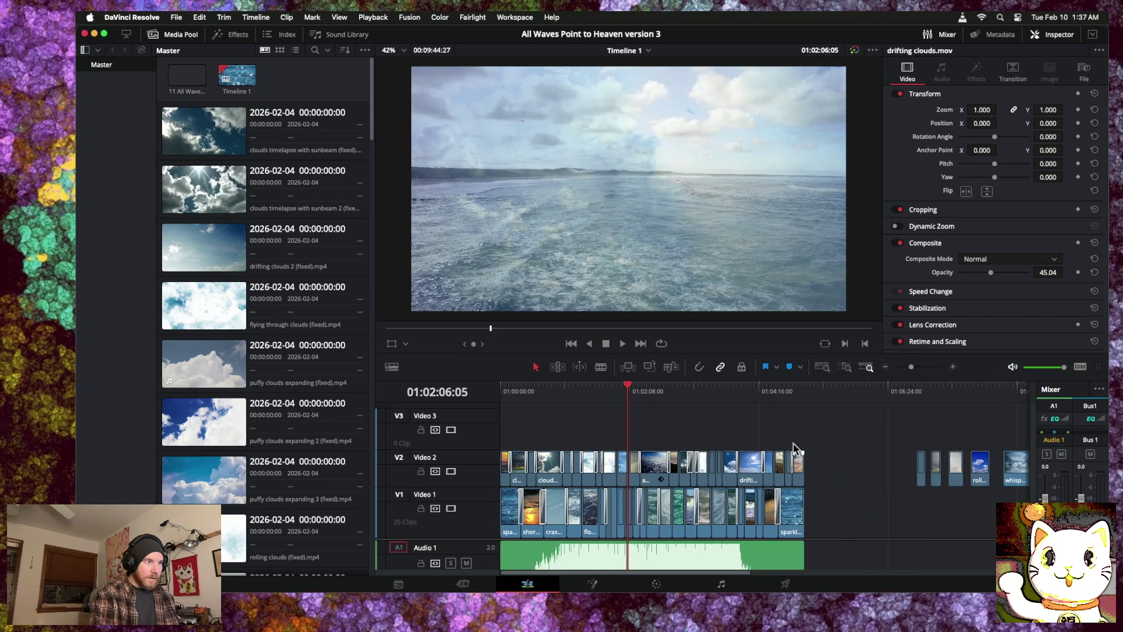
left_click(794, 392)
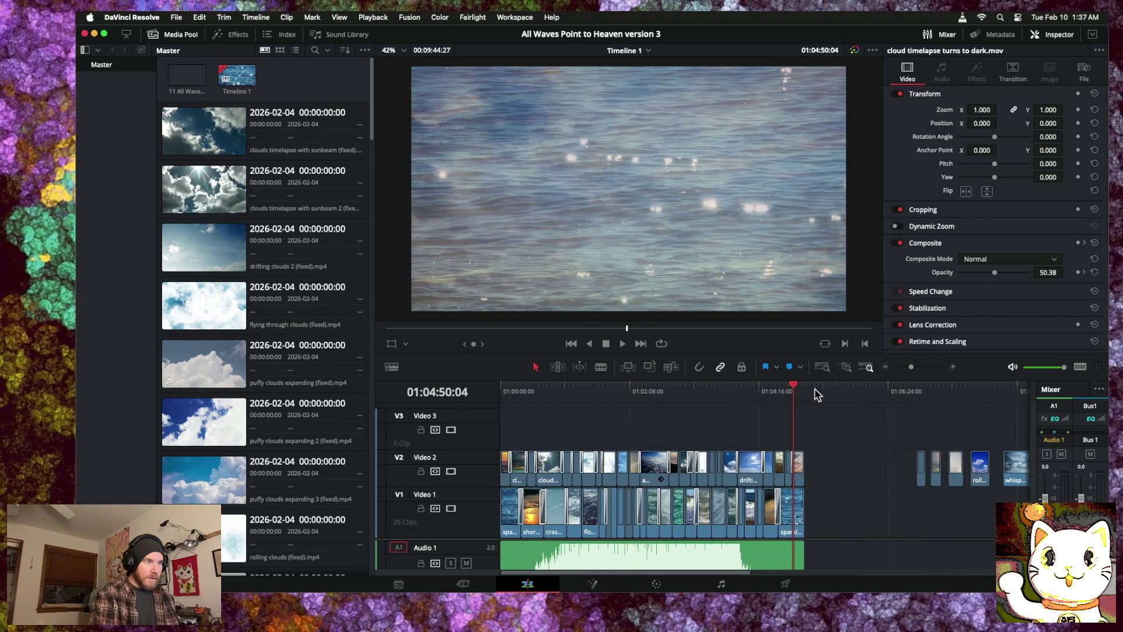
Step: Zoom in on the final clips and select the closing cloud timelapse and sparkly sea waves ends
left_click(953, 367)
left_click(953, 367)
scroll(827, 501, "right", 3)
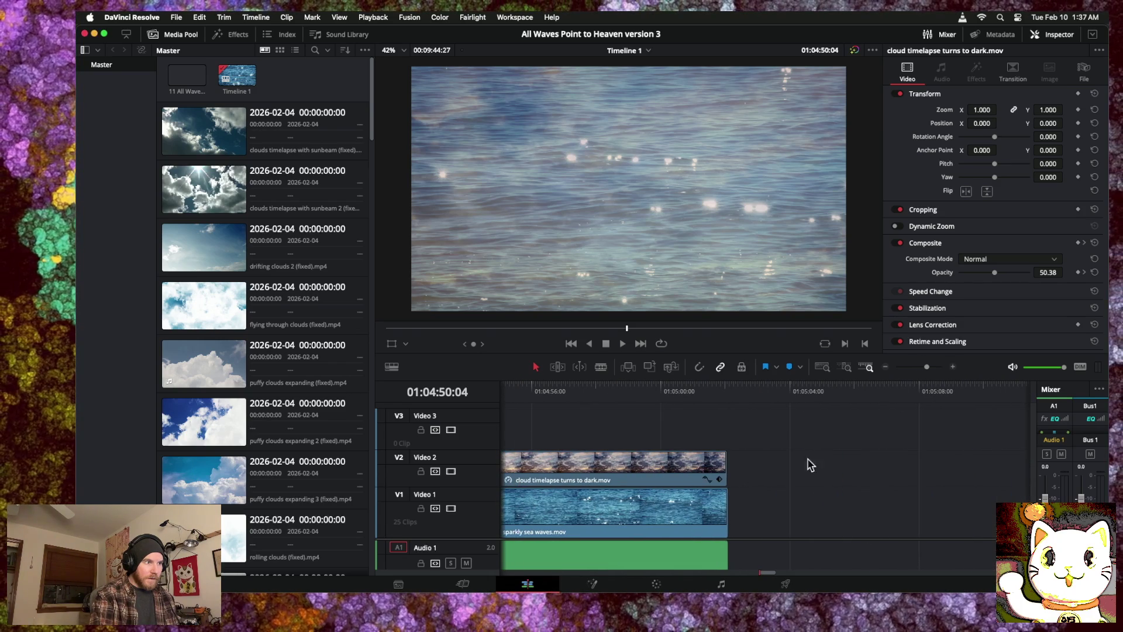
left_click(725, 391)
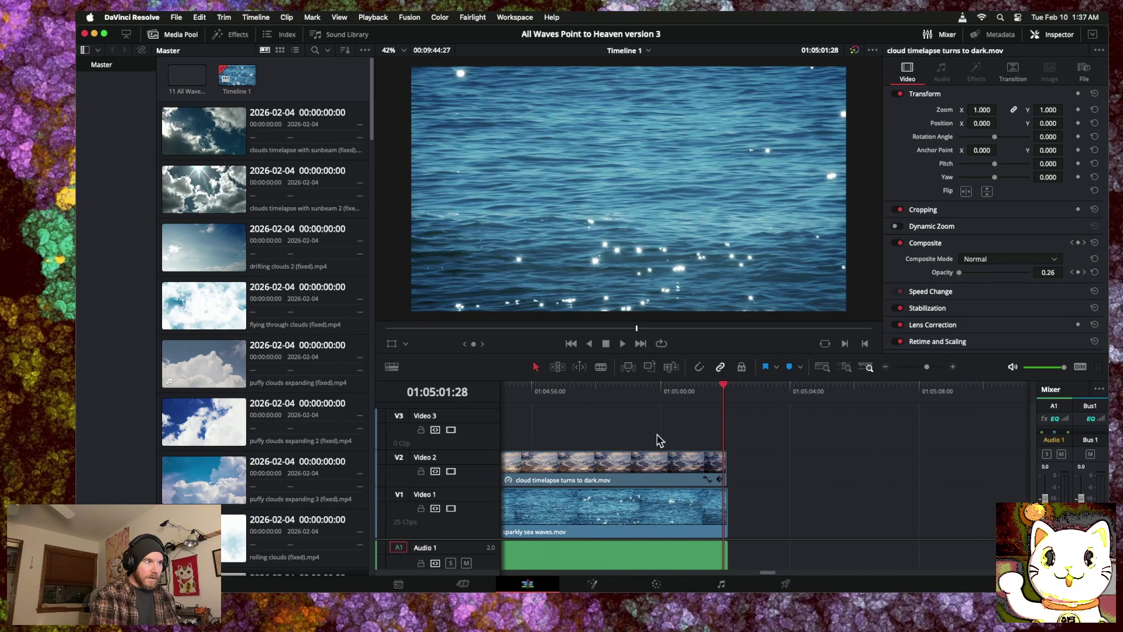
left_click_drag(661, 462, 664, 464)
left_click(955, 367)
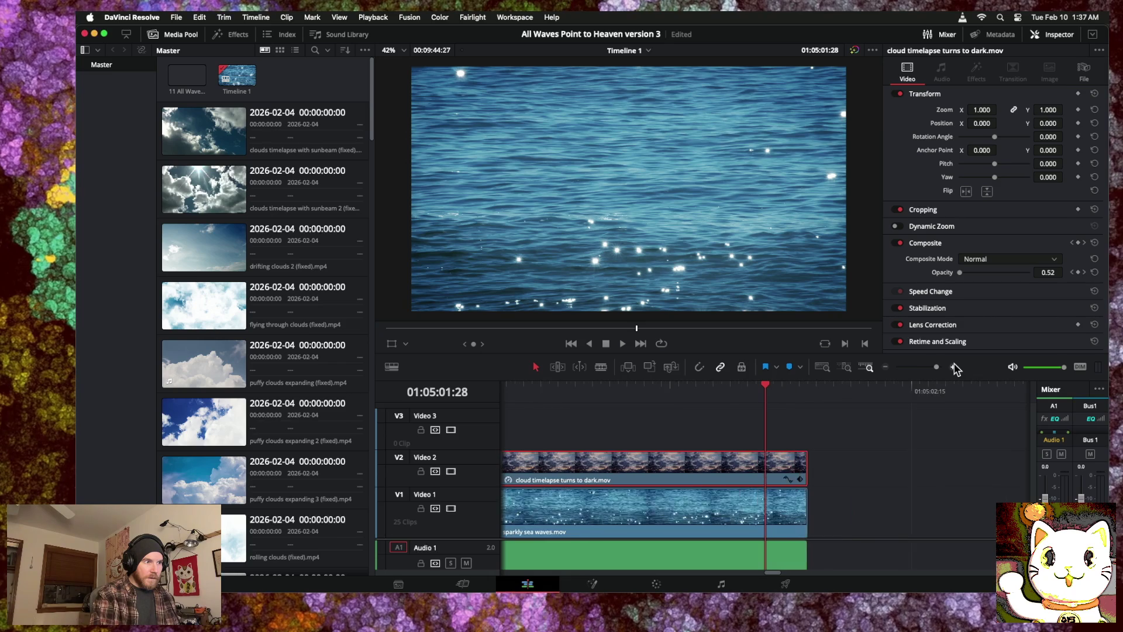
left_click(954, 368)
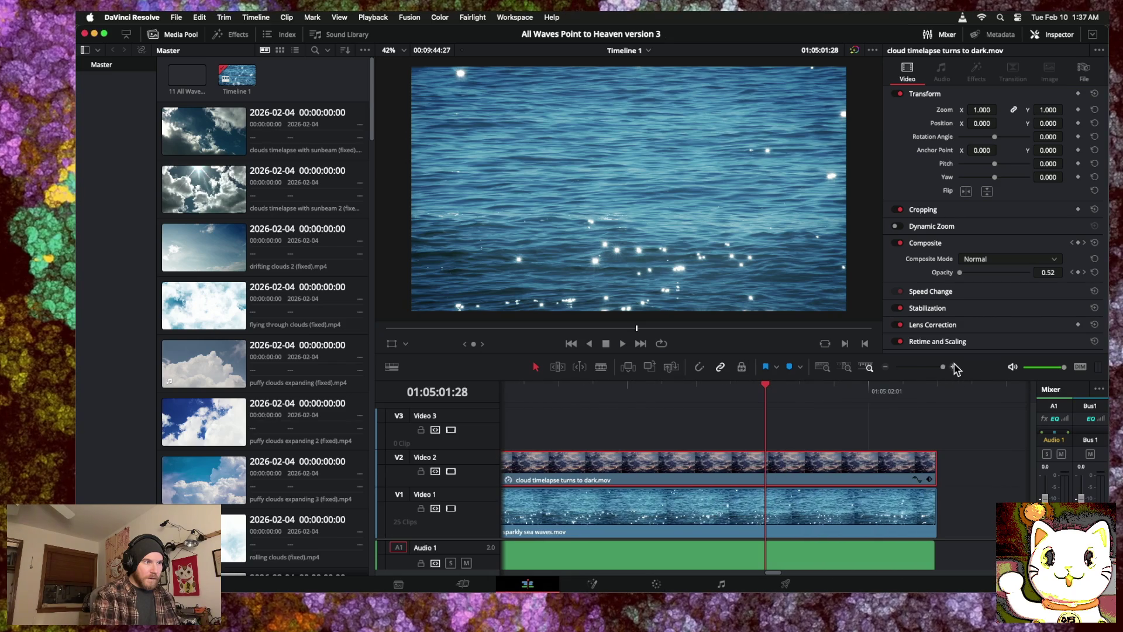
left_click(910, 524)
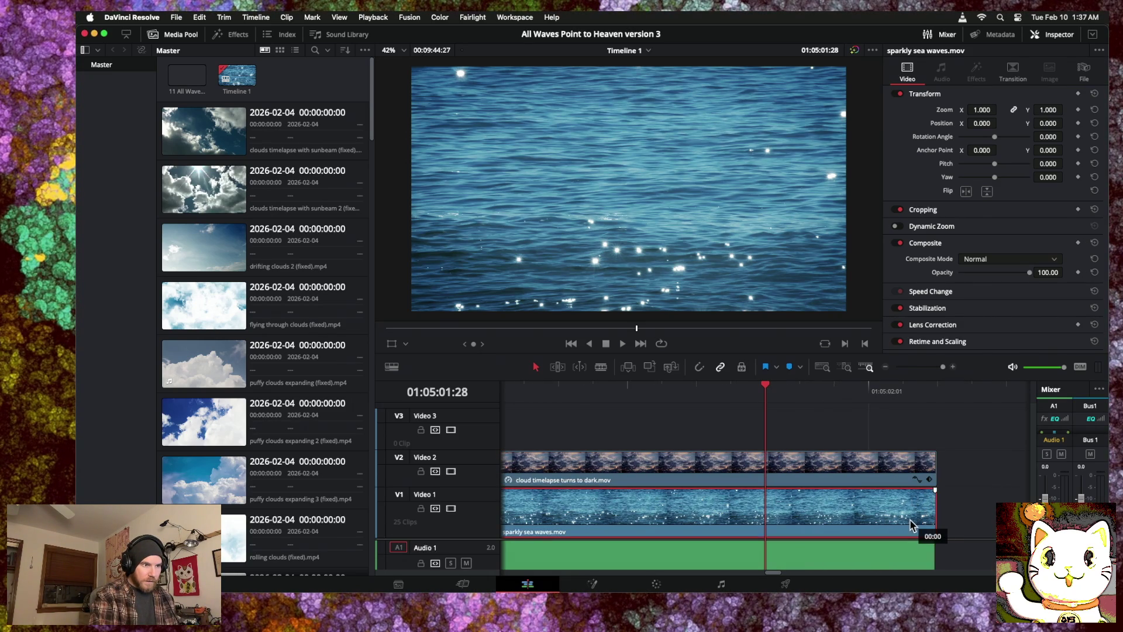
left_click(934, 511)
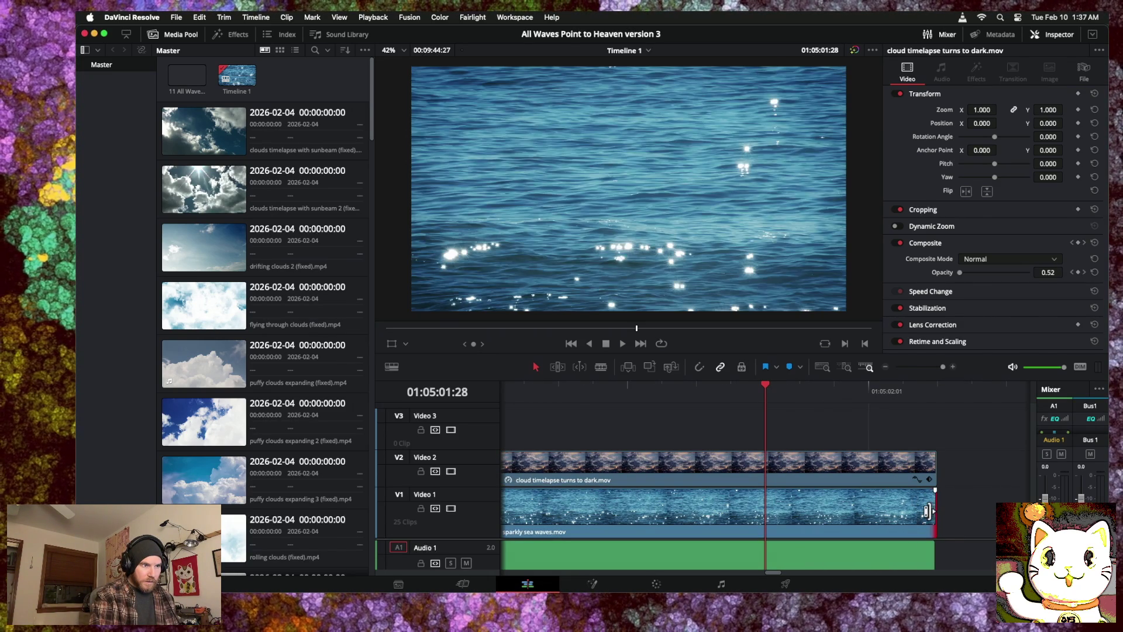
left_click(933, 500)
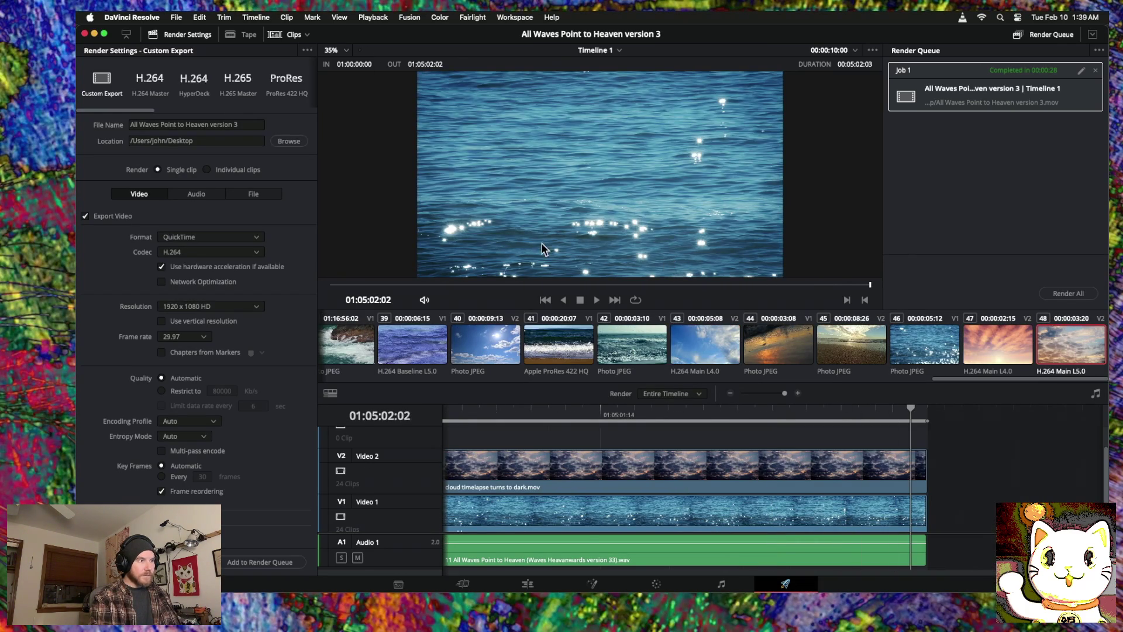
Step: Minimize DaVinci Resolve to reveal the desktop
left_click(94, 34)
Step: Move the version 3 .mov into the Heaven Video folder, replacing the old copy, and open it in VLC
mouse_move(1065, 298)
left_mouse_down()
mouse_move(534, 267)
mouse_move(313, 226)
left_mouse_up()
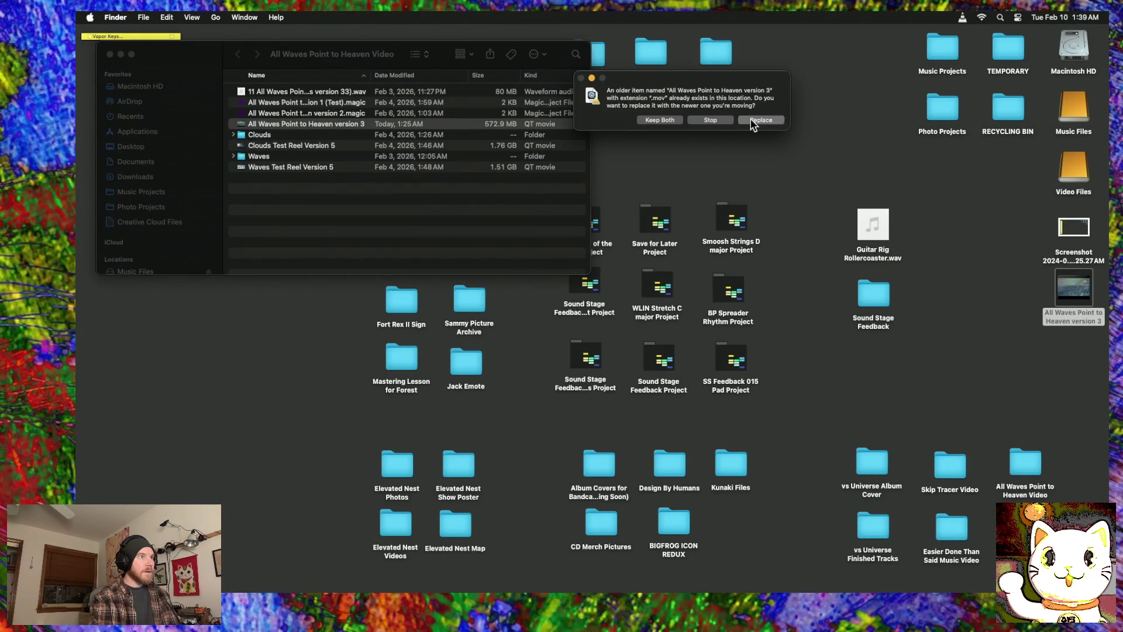
left_click(751, 121)
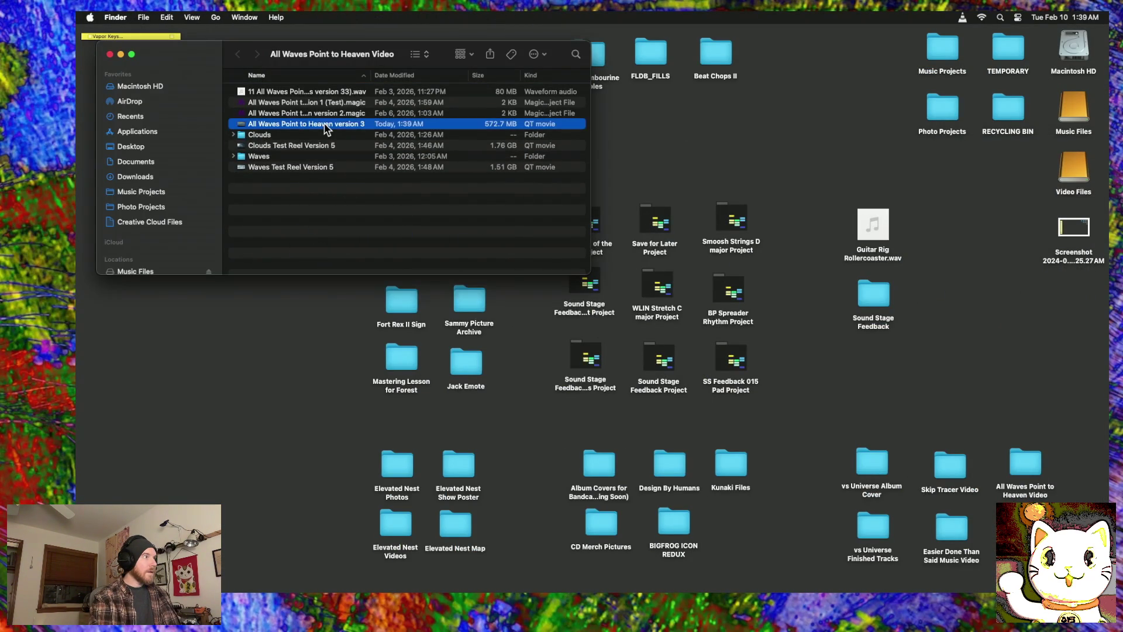
right_click(325, 129)
mouse_move(404, 142)
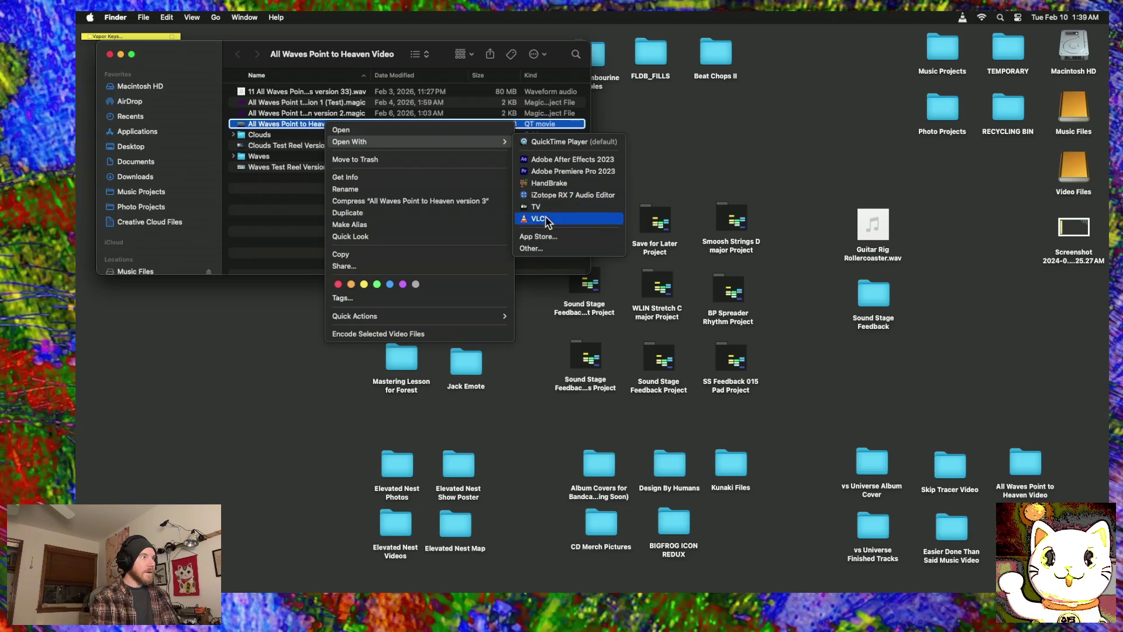
left_click(540, 219)
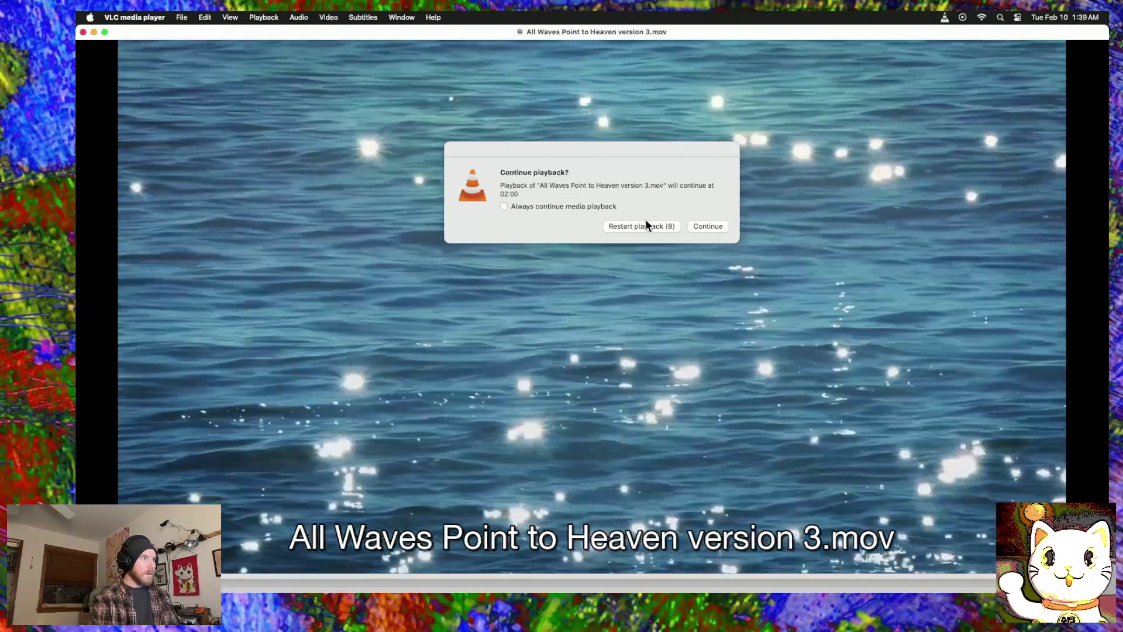
Step: Watch All Waves Point to Heaven version 3.mov from the start in fullscreen, then close the window
left_click(643, 225)
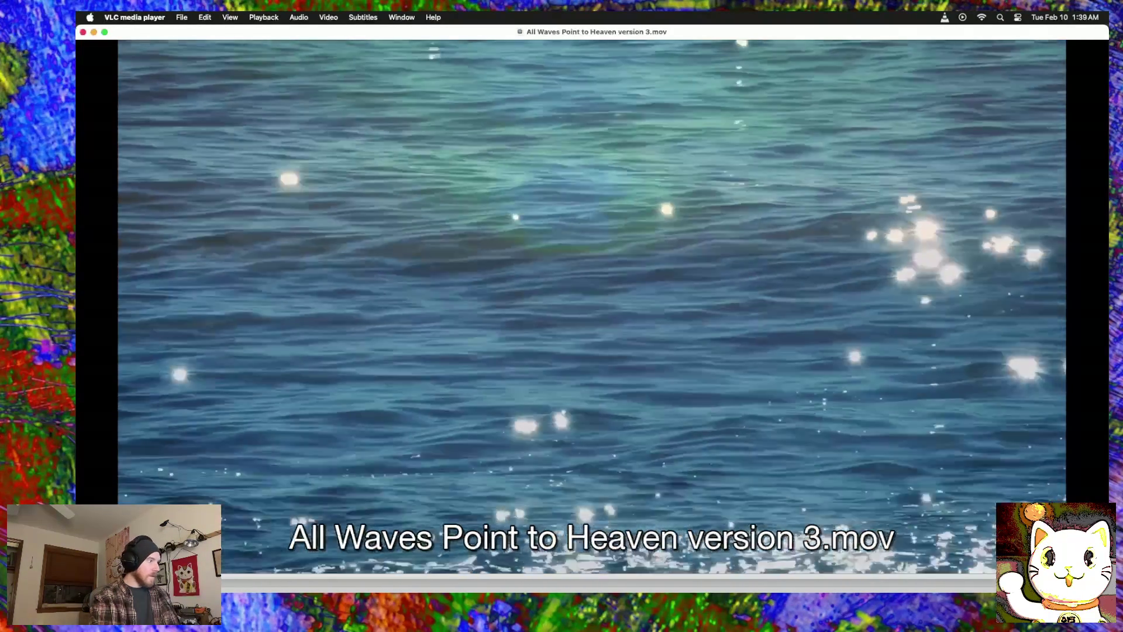
key("super+f")
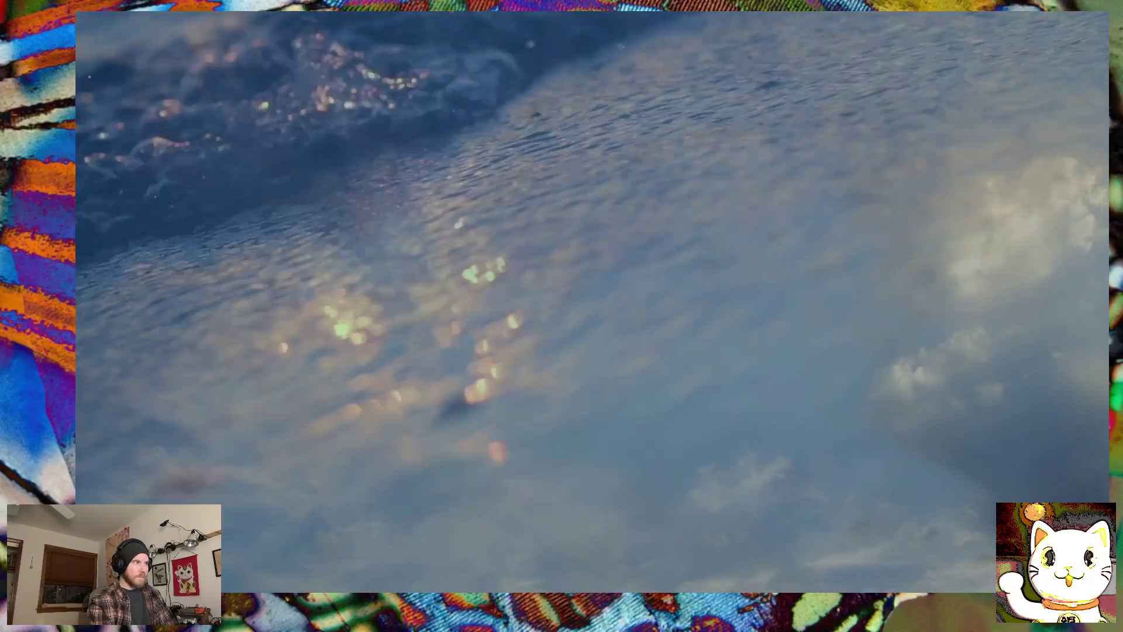
key("Escape")
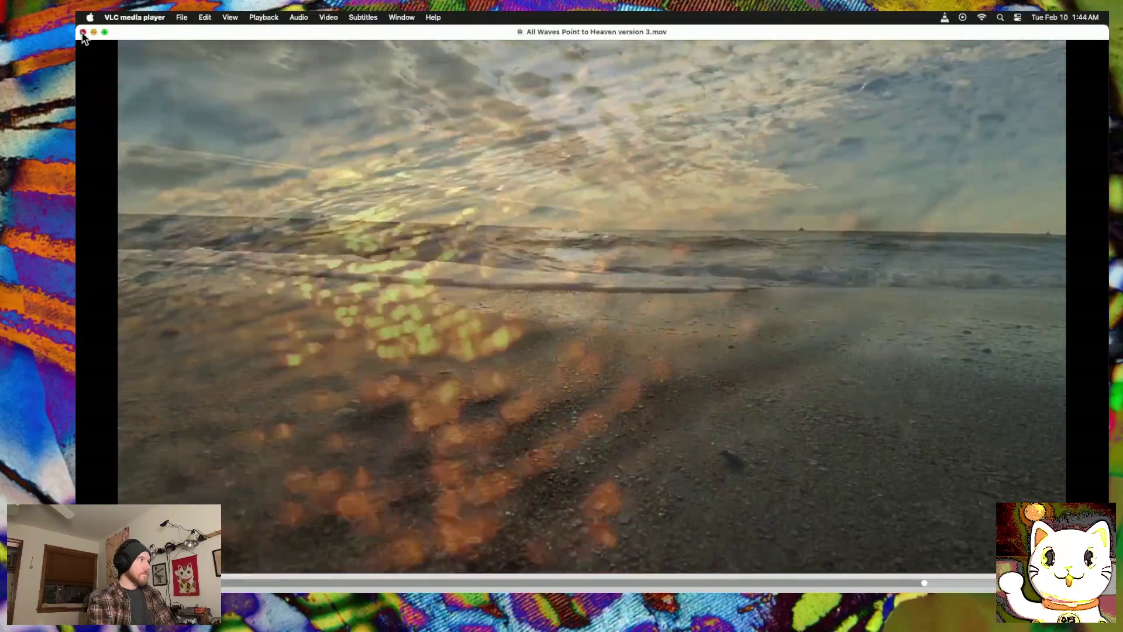
key("super+w")
mouse_move(645, 589)
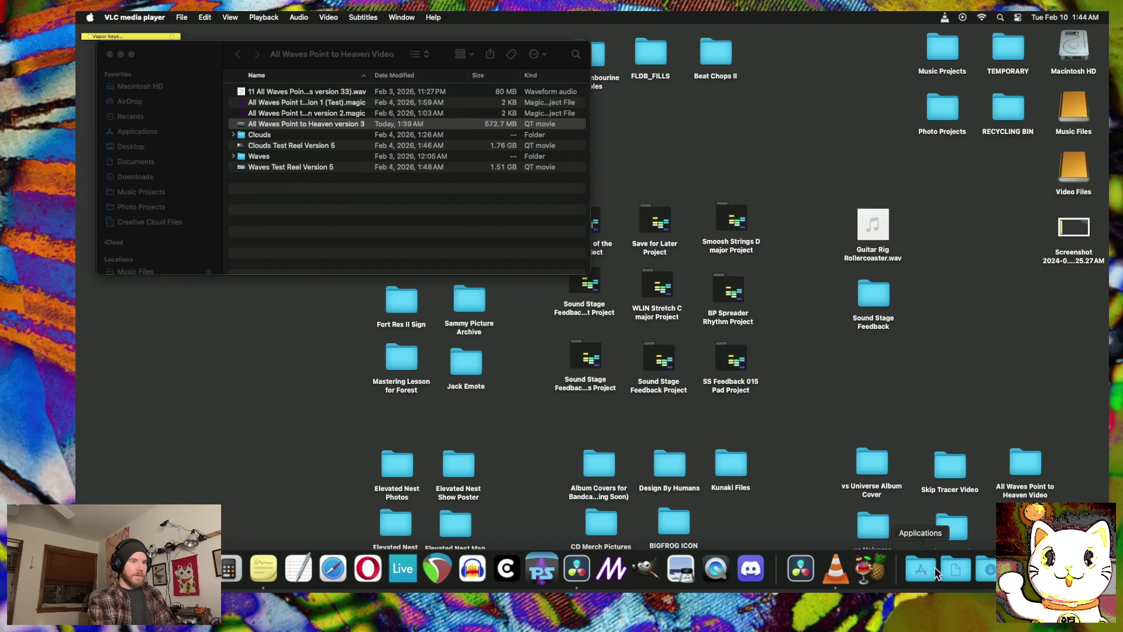
Step: Bring DaVinci Resolve back to the front on the Edit page showing Timeline 1
left_click(577, 568)
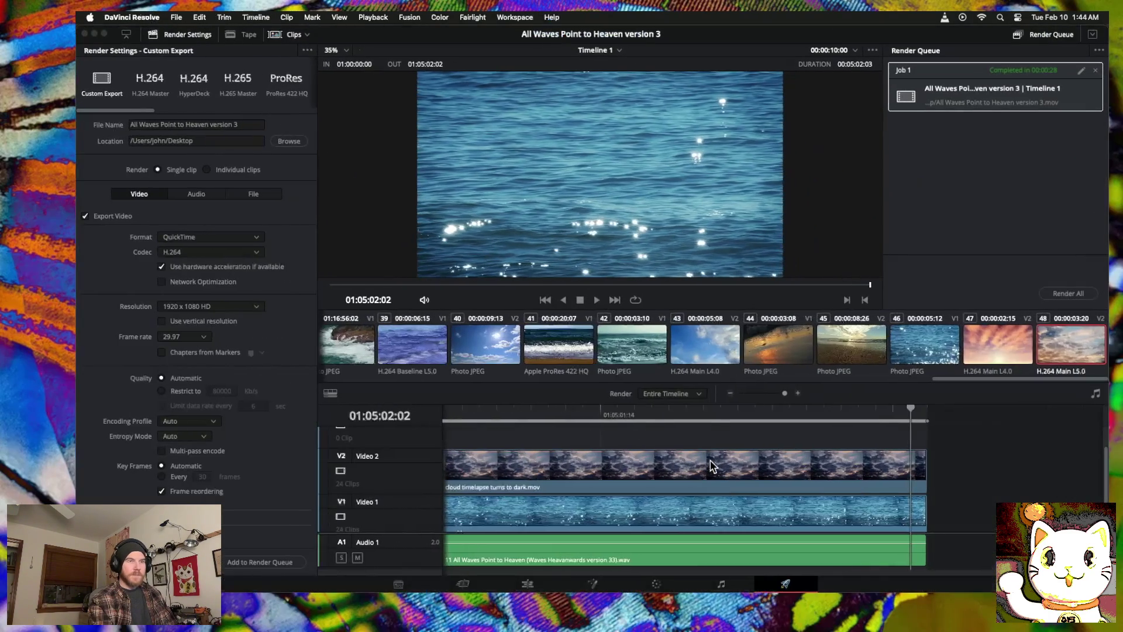
scroll(601, 381, "left", 2)
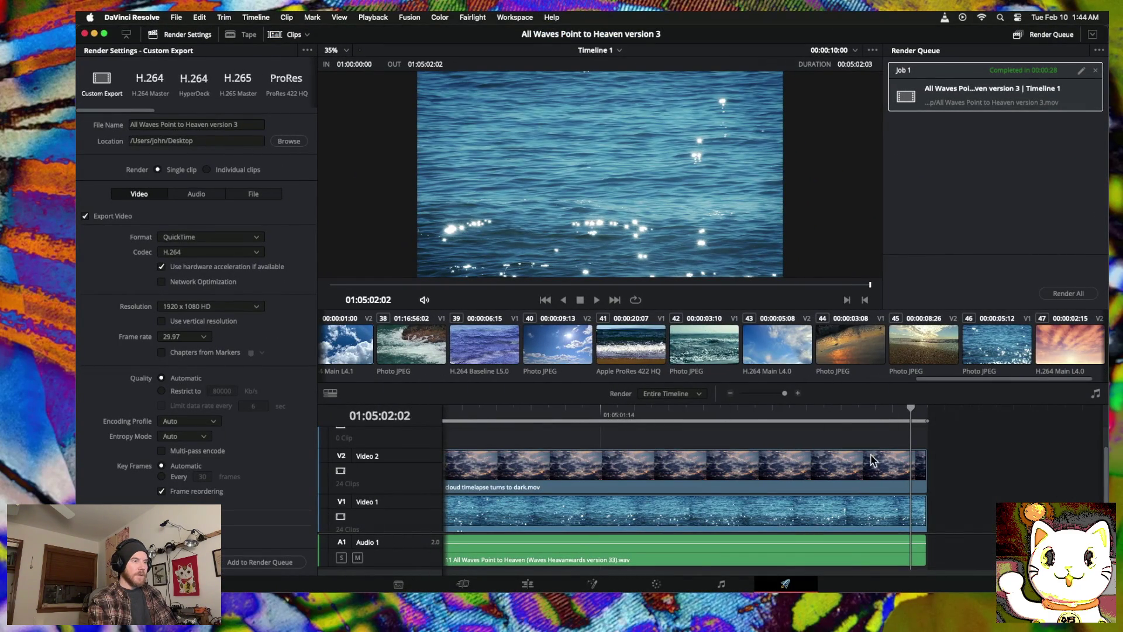
left_click(523, 586)
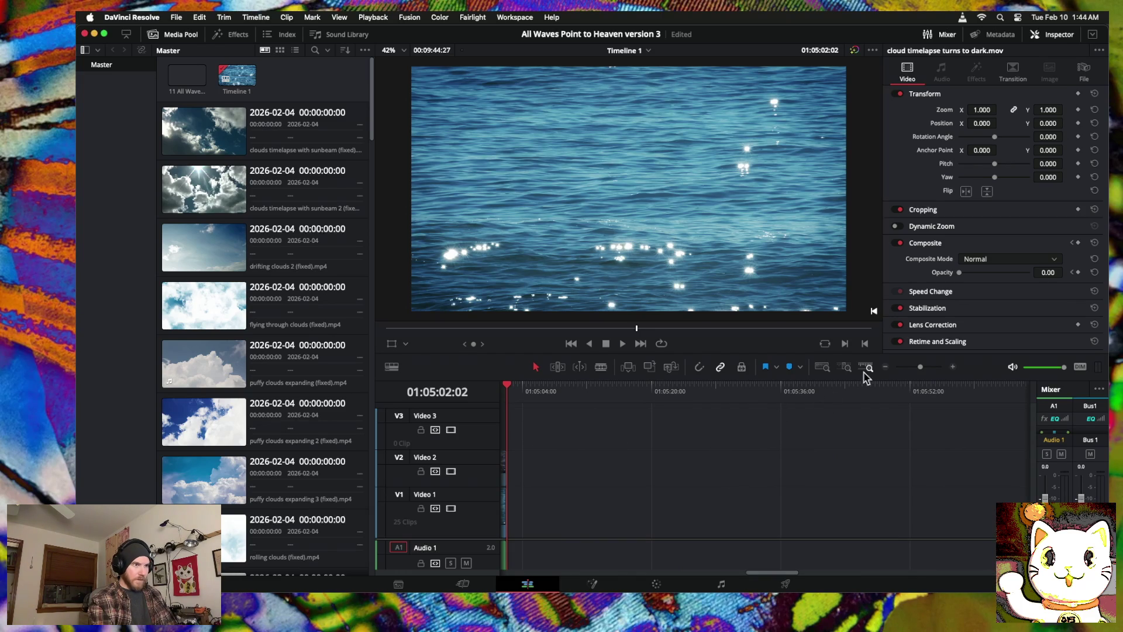
left_click(885, 365)
Step: Play the montage from near the timeline start and zoom in on the clips
left_click(884, 366)
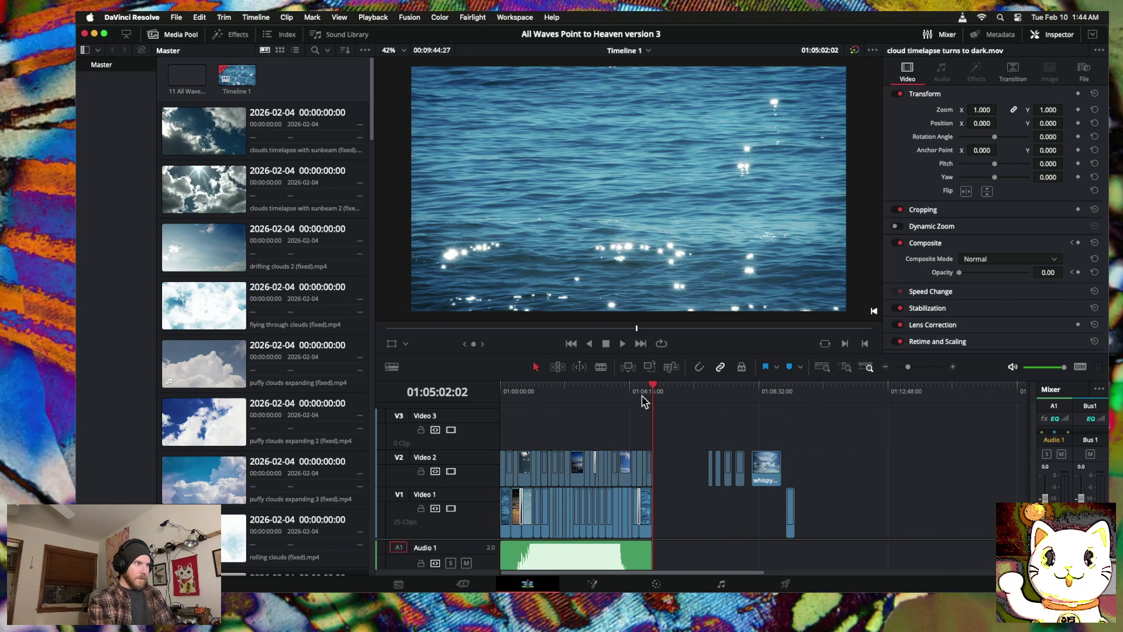
left_click_drag(654, 388, 515, 390)
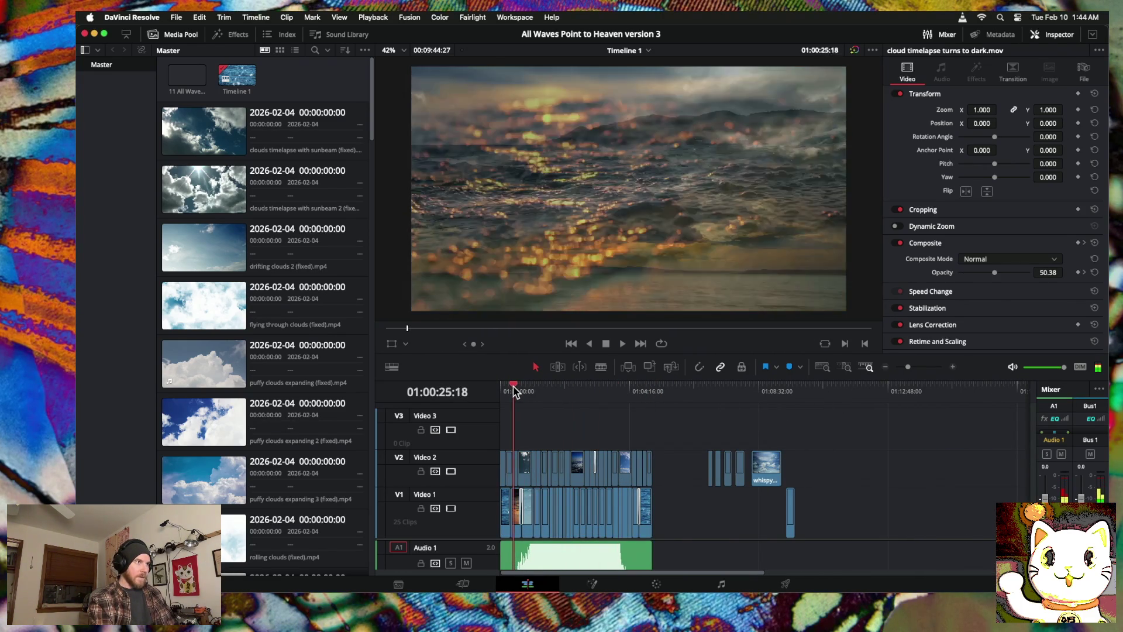
key("space")
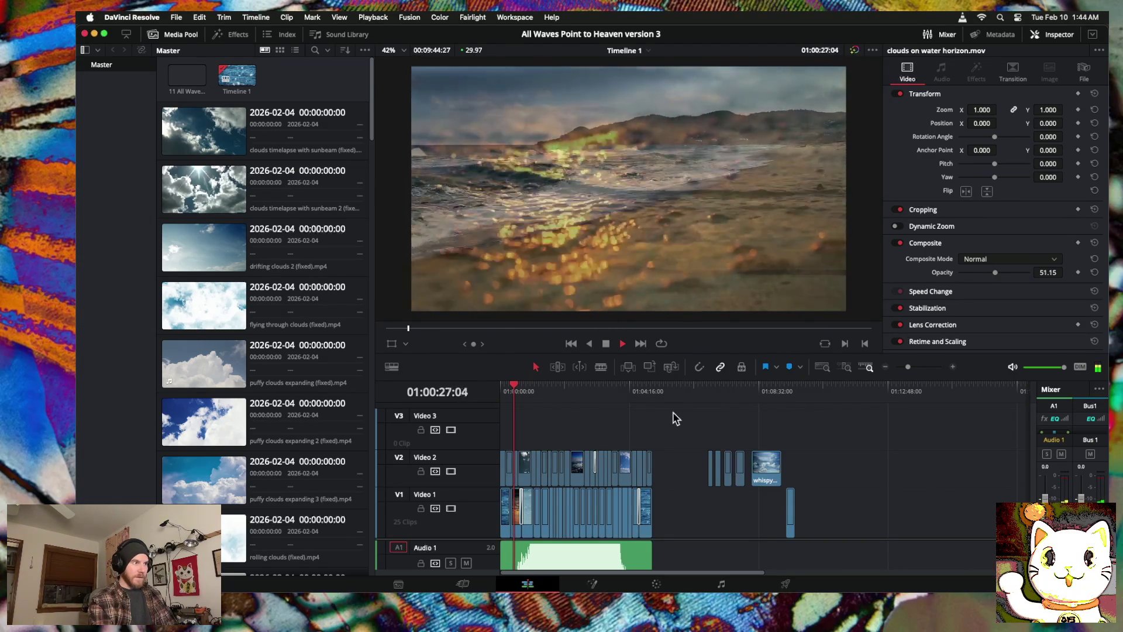
left_click(953, 367)
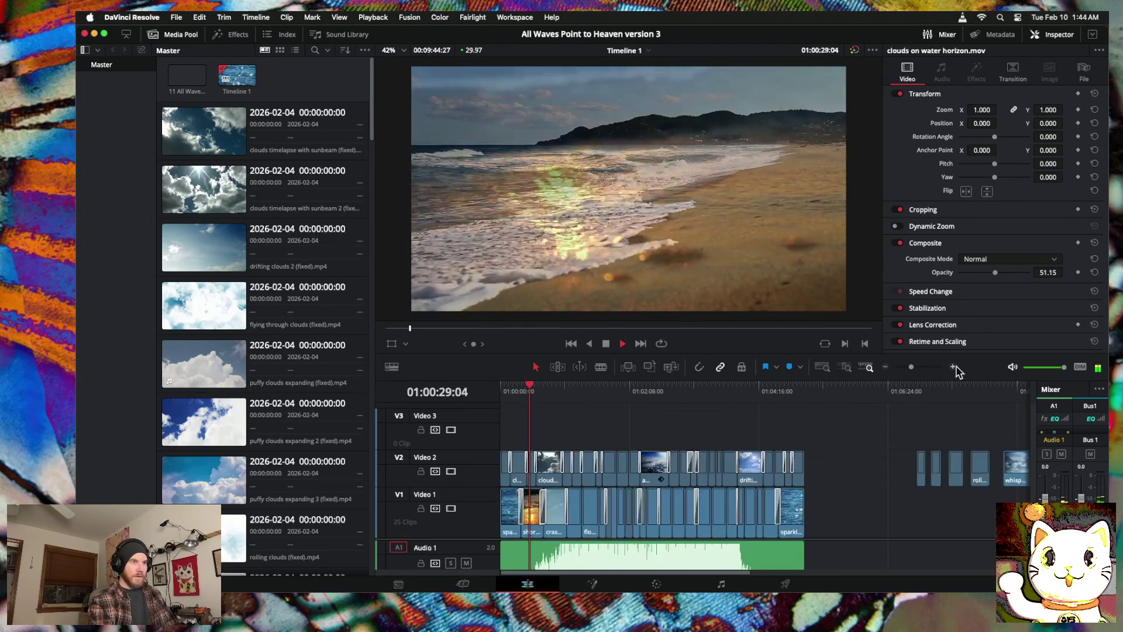
left_click(953, 367)
left_click(953, 366)
left_click(953, 366)
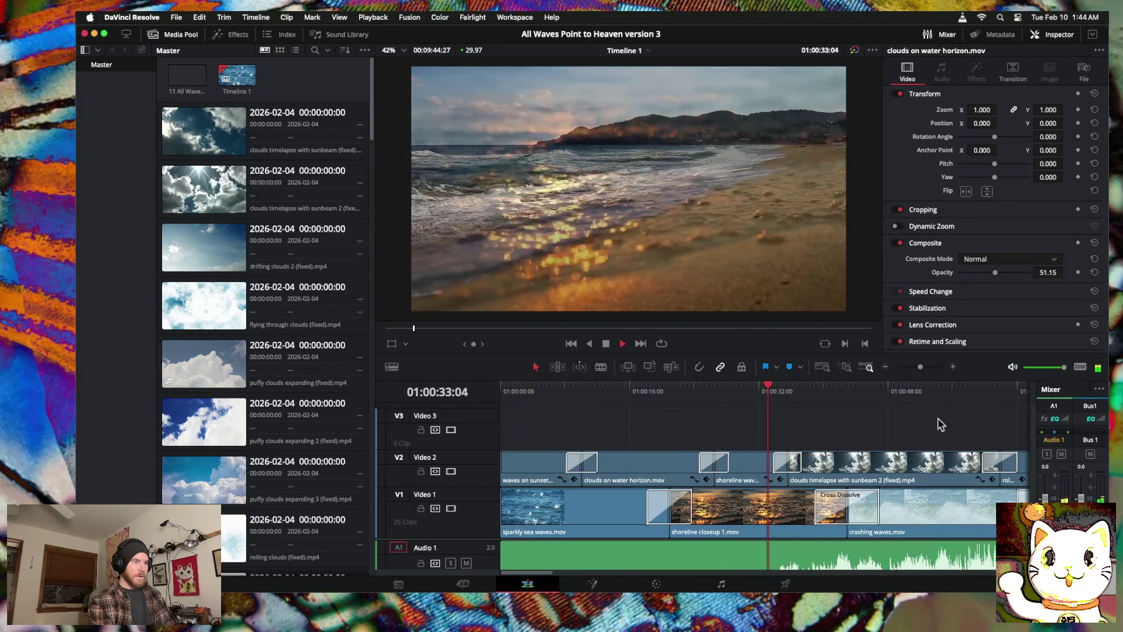
Step: Review the section around 01:01:04, replaying from a few frames earlier
scroll(859, 469, "right", 3)
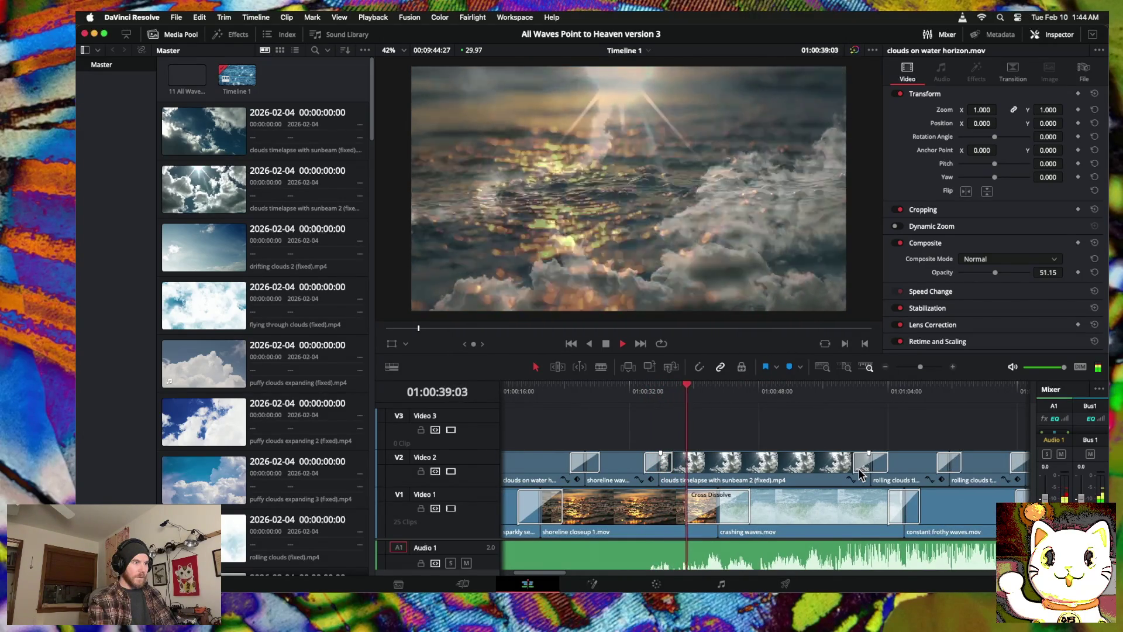
scroll(859, 468, "right", 4)
scroll(858, 468, "left", 7)
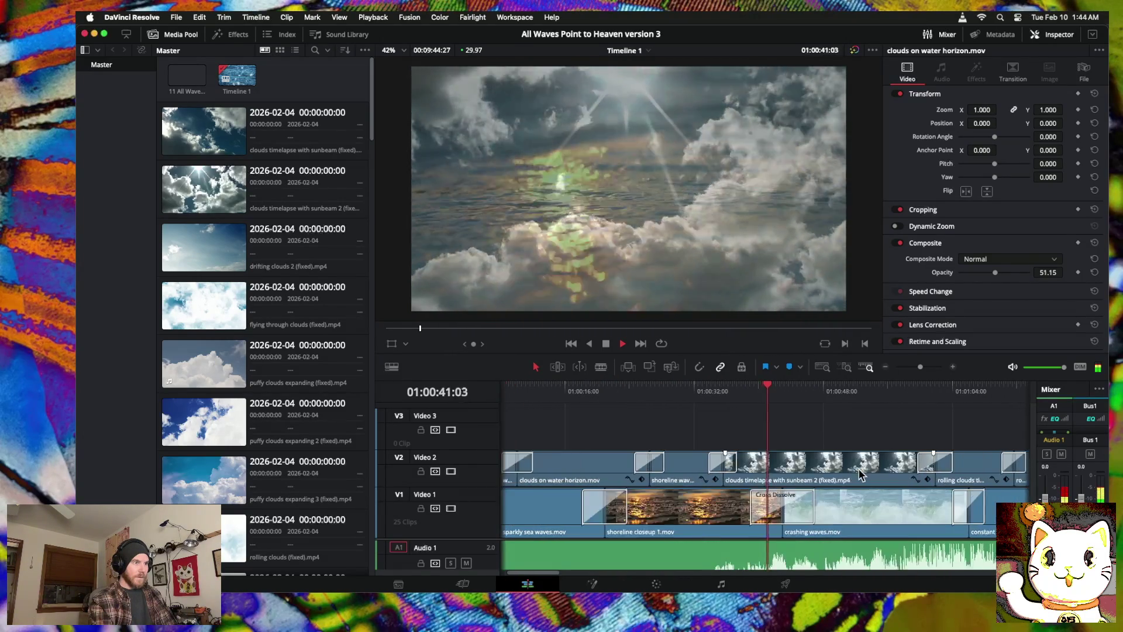
scroll(858, 469, "right", 2)
scroll(859, 469, "right", 3)
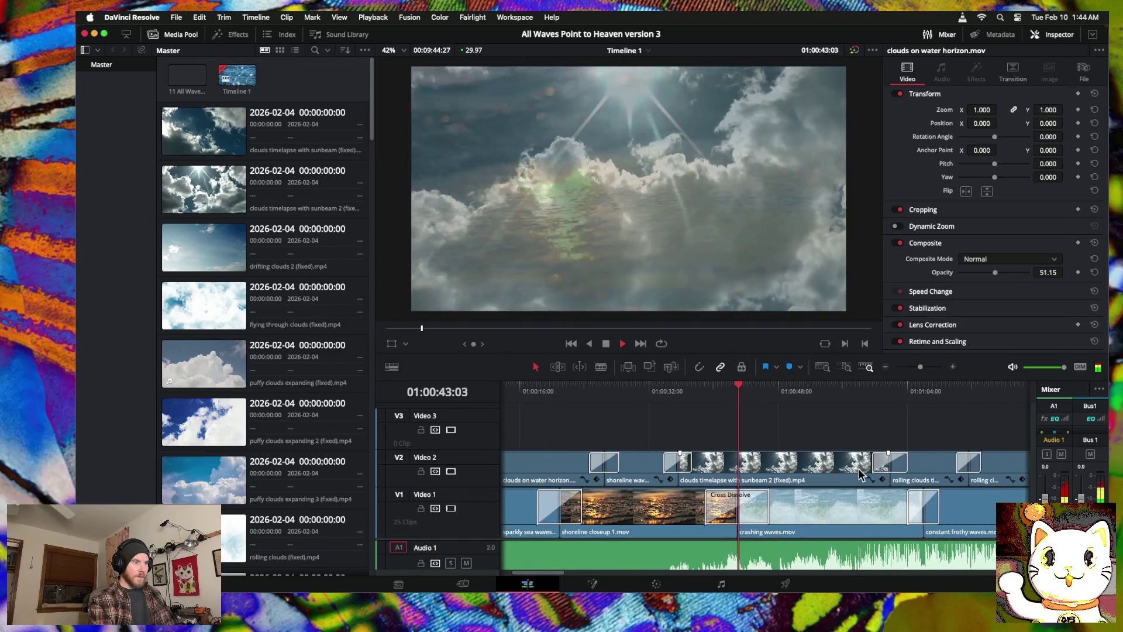
mouse_move(798, 387)
left_mouse_down()
mouse_move(963, 393)
mouse_move(874, 397)
mouse_move(914, 395)
mouse_move(900, 398)
left_mouse_up()
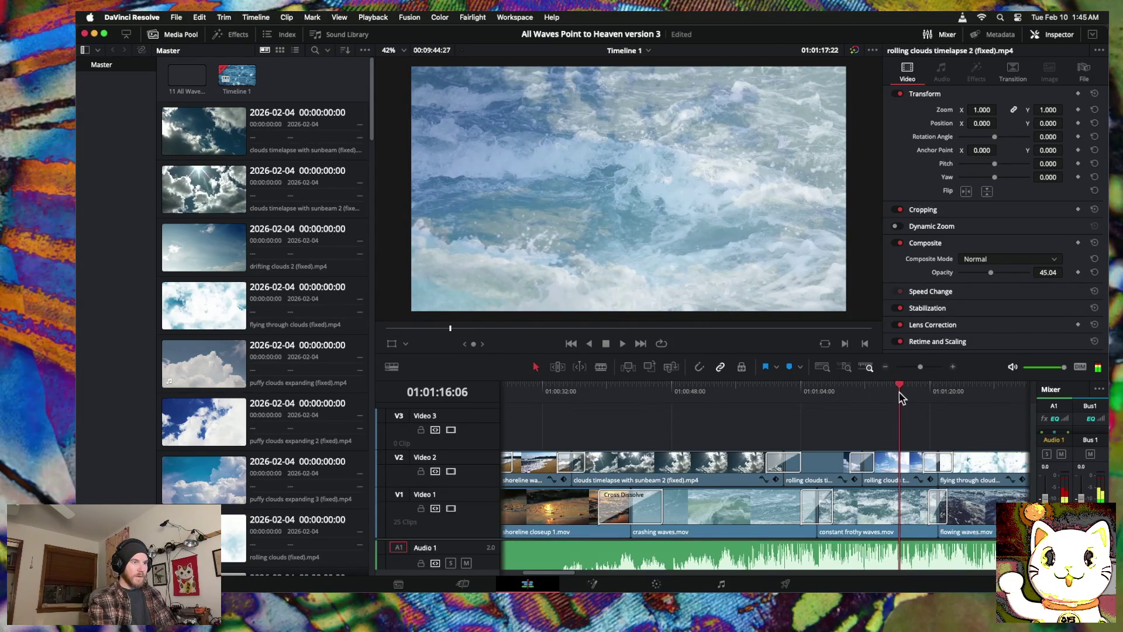
scroll(866, 404, "right", 5)
left_click_drag(735, 389, 647, 389)
key("space")
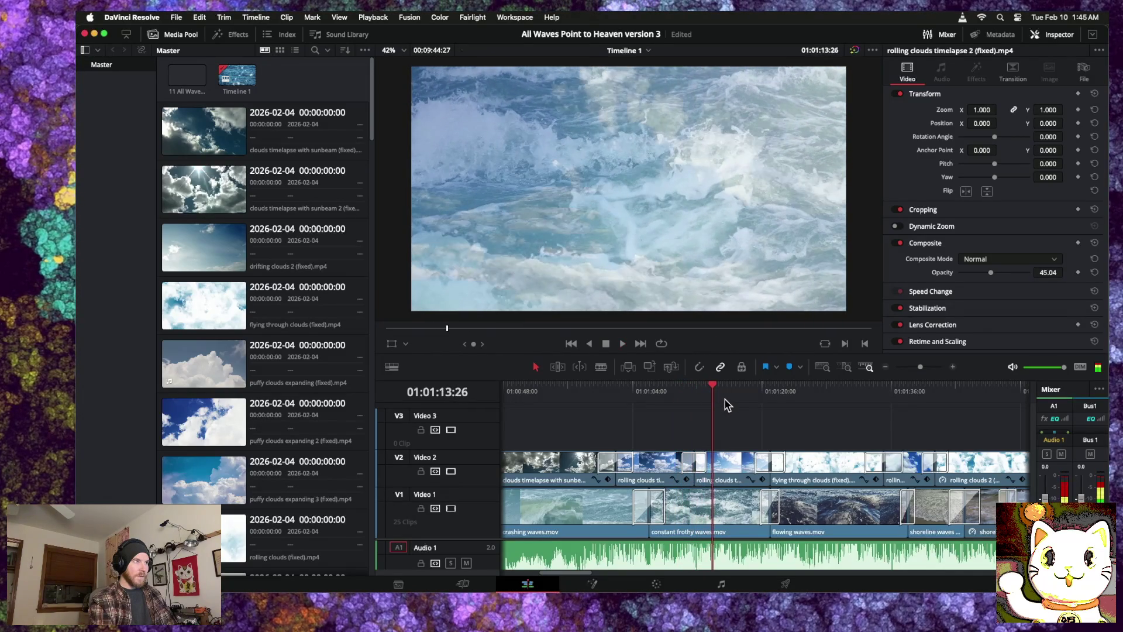
scroll(725, 405, "right", 2)
Step: Zoom out and cue the playhead on the spare rolling clouds timelapse 3 clip near the end
left_click(886, 368)
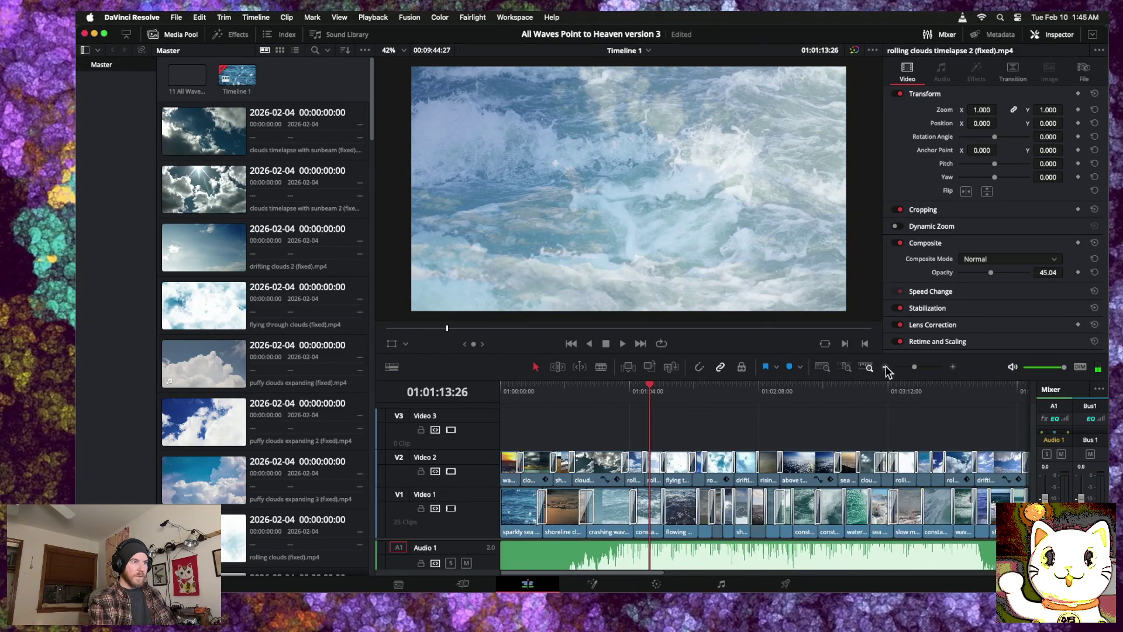
left_click(887, 368)
left_click(977, 402)
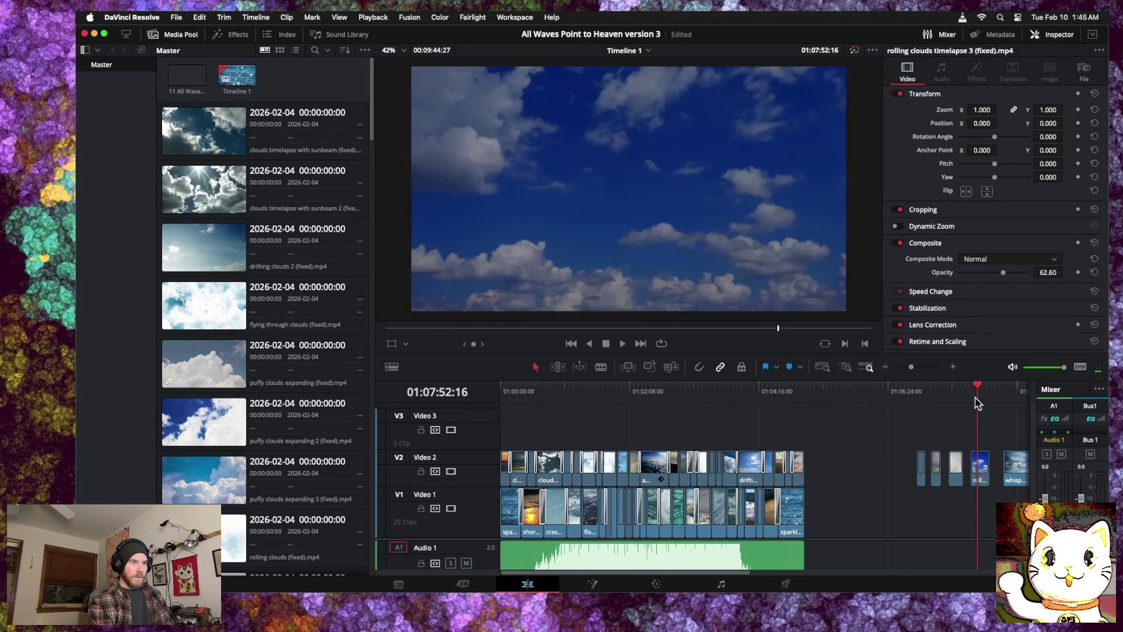
Step: Scrub through the spare rolling clouds timelapse 3 clip to preview its frames
left_click_drag(978, 386, 976, 389)
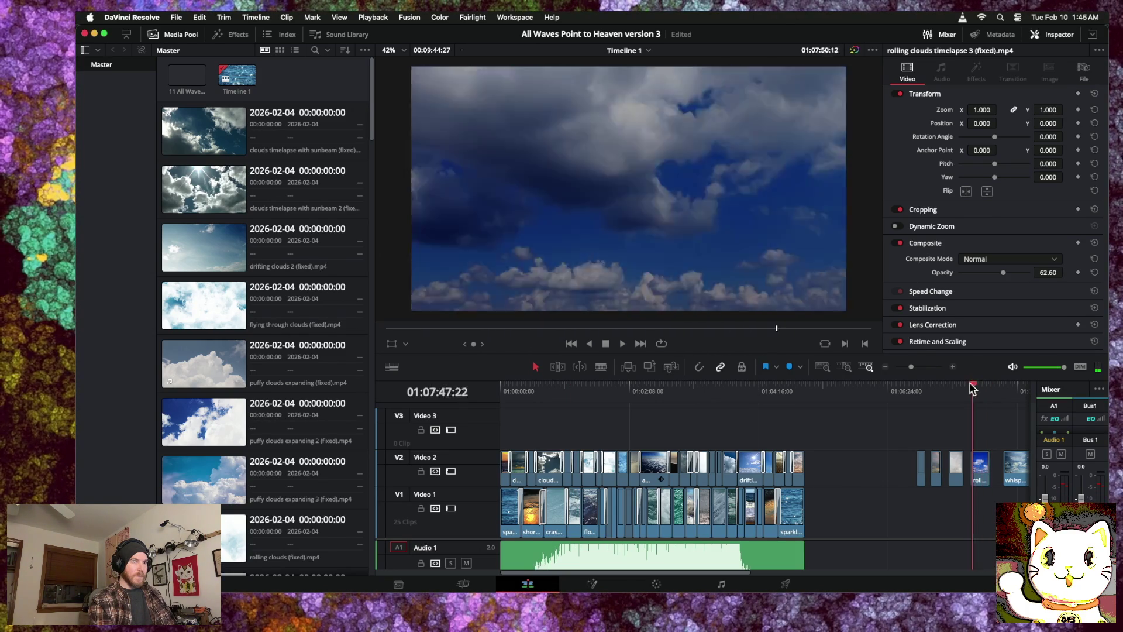
mouse_move(924, 389)
left_mouse_down()
mouse_move(1016, 389)
mouse_move(672, 392)
left_mouse_up()
scroll(670, 410, "left", 5)
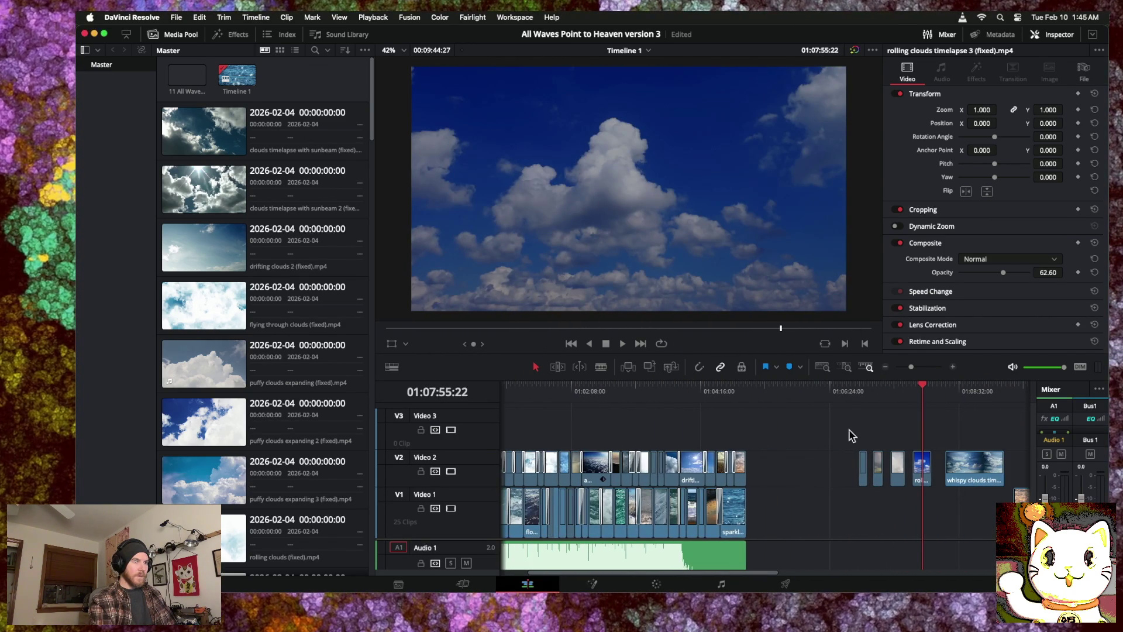
Step: Drag rolling clouds timelapse 3 from Video 2 onto Video 3 around 01:01:28 and preview it
mouse_move(922, 474)
left_mouse_down()
mouse_move(646, 421)
mouse_move(515, 422)
mouse_move(603, 418)
mouse_move(566, 382)
mouse_move(576, 385)
left_mouse_up()
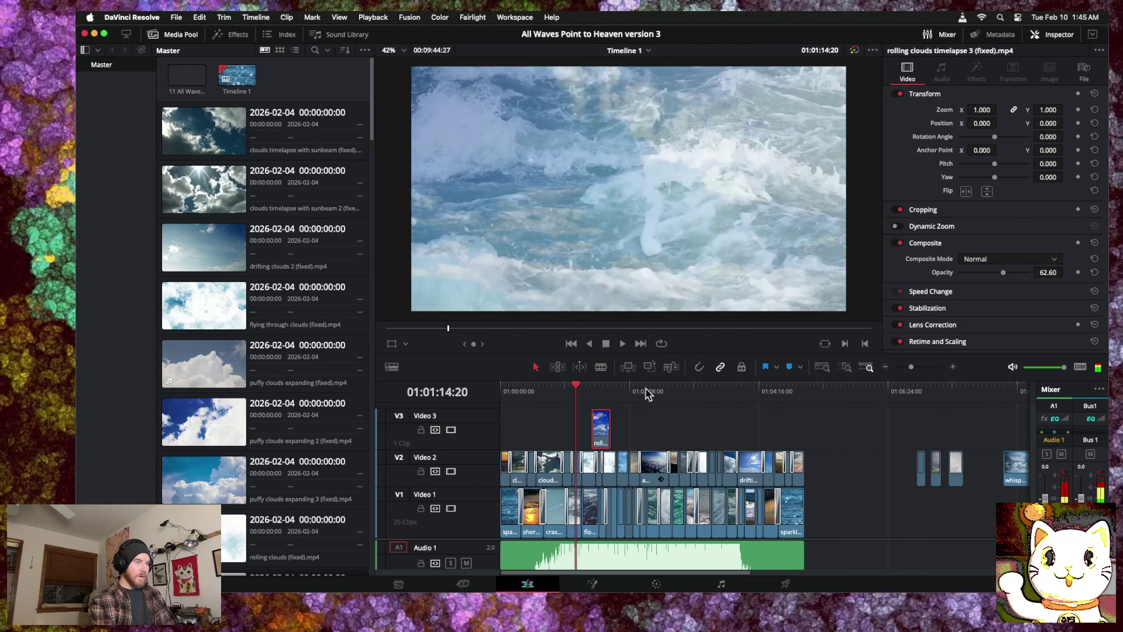
left_click(954, 367)
scroll(684, 427, "right", 3)
left_click_drag(627, 391, 598, 391)
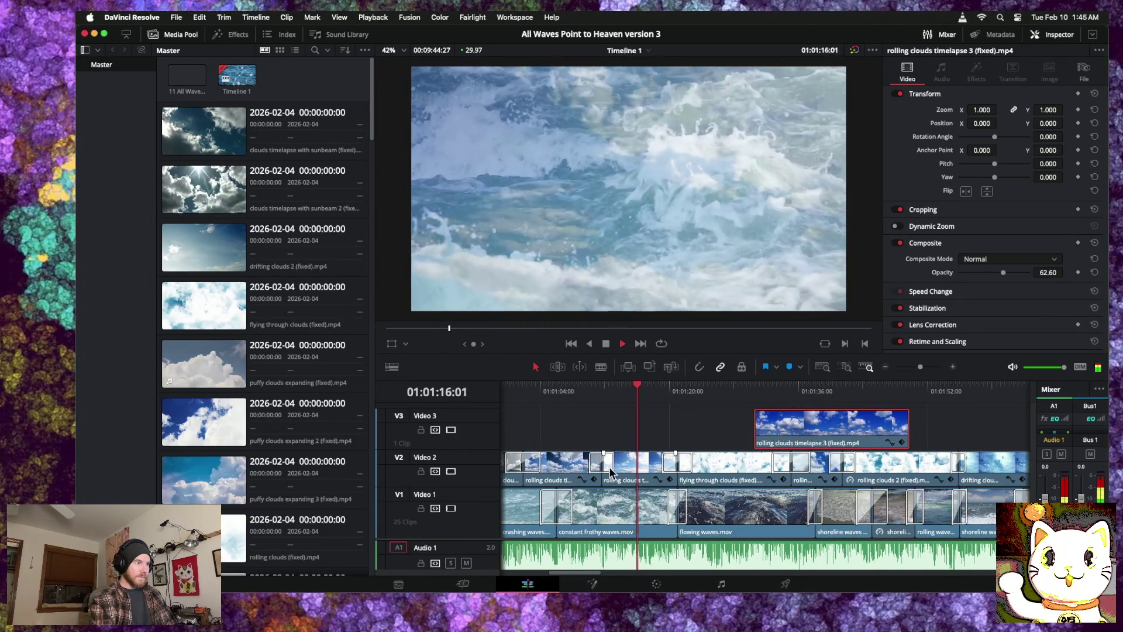
scroll(610, 467, "left", 3)
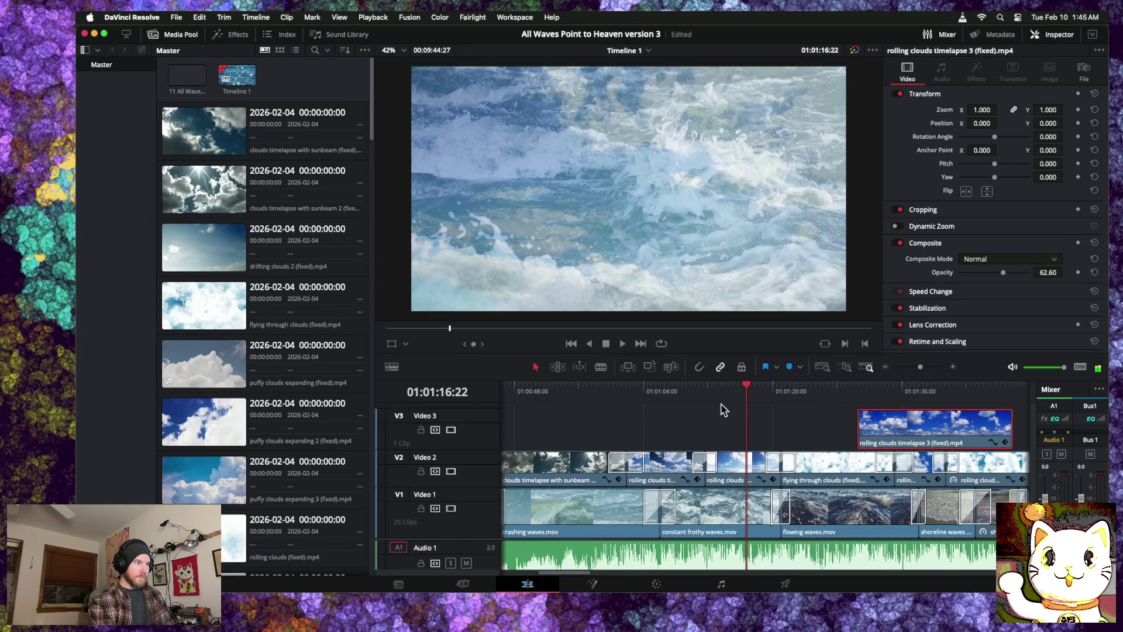
left_click_drag(746, 389, 616, 389)
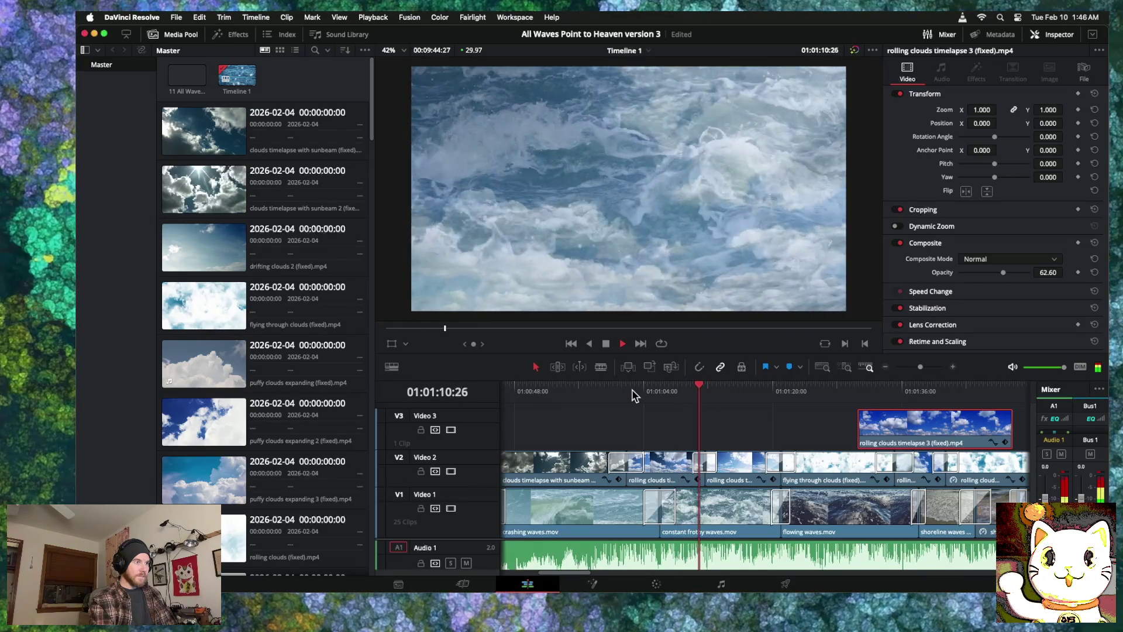
Step: Slide the Video 3 rolling clouds overlay earlier, trim its right edge, and nudge it into place
left_click_drag(903, 432, 710, 431)
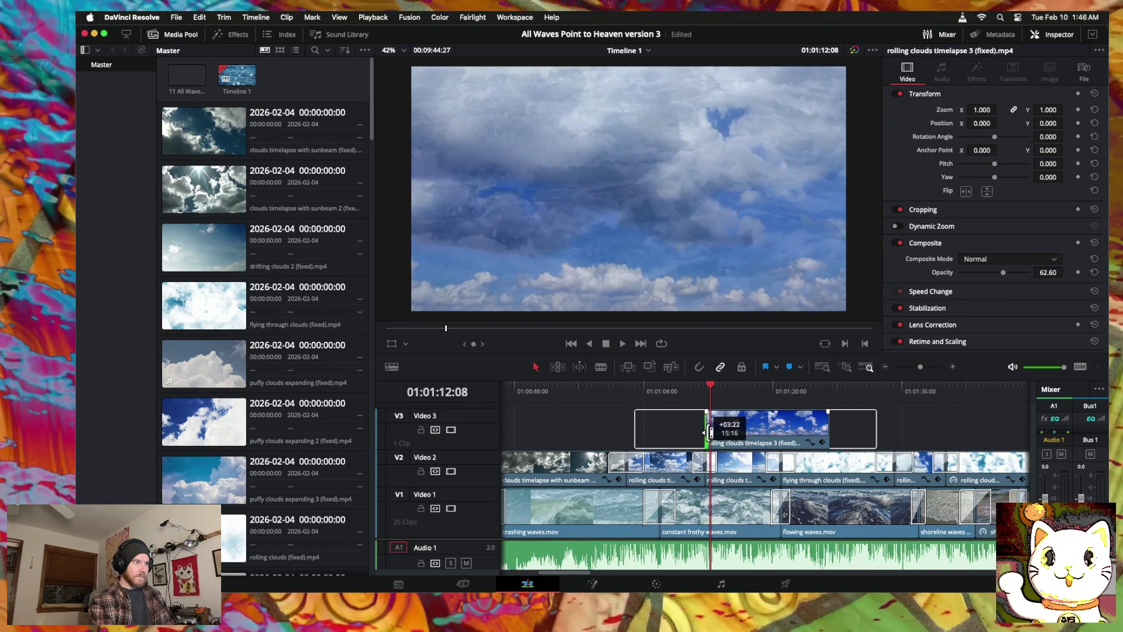
mouse_move(827, 433)
left_mouse_down()
mouse_move(752, 446)
mouse_move(751, 427)
left_mouse_up()
mouse_move(742, 468)
left_mouse_down()
mouse_move(760, 443)
mouse_move(863, 444)
left_mouse_up()
left_click_drag(752, 439, 753, 473)
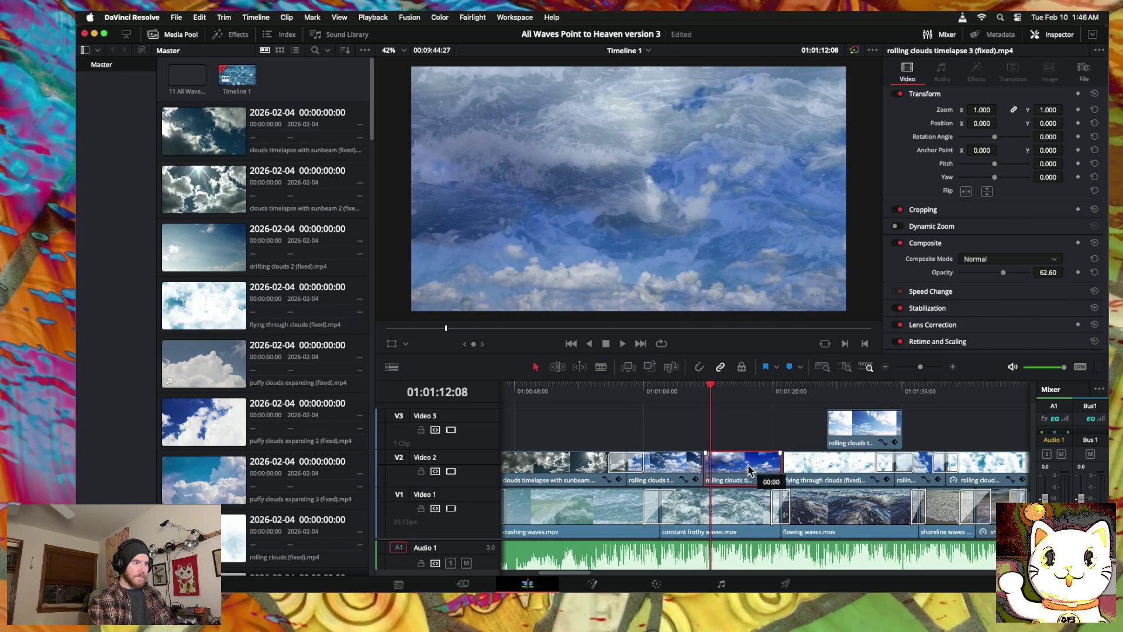
right_click(778, 468)
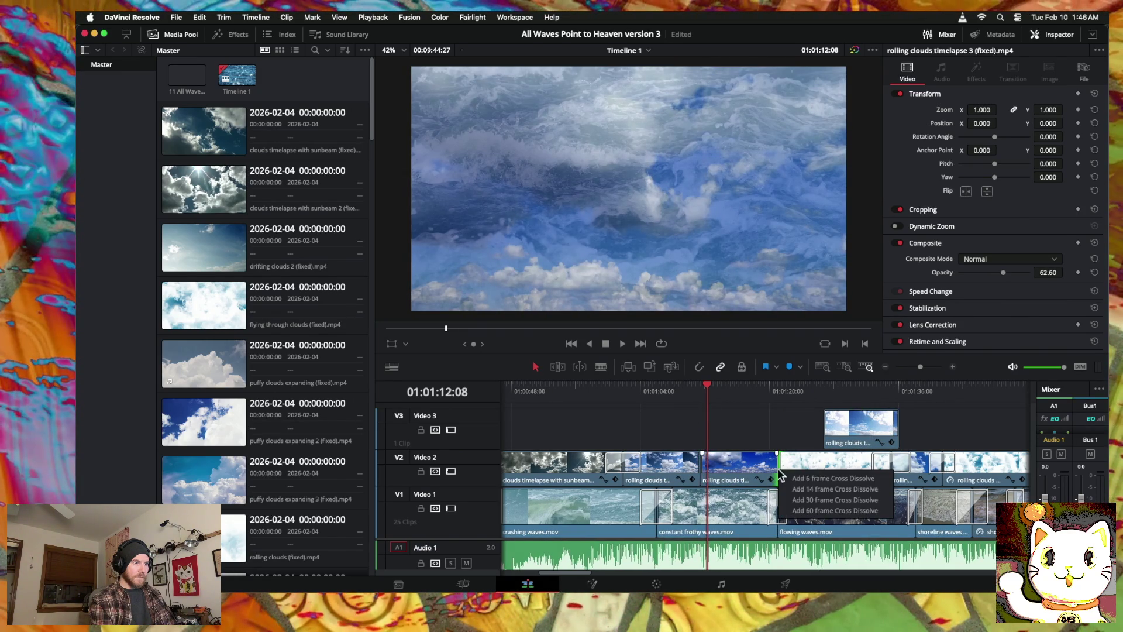
Step: Add Cross Dissolves at both Video 2 cuts, widening one to 4.8 seconds (144 frames)
left_click(799, 512)
left_click_drag(785, 463, 796, 463)
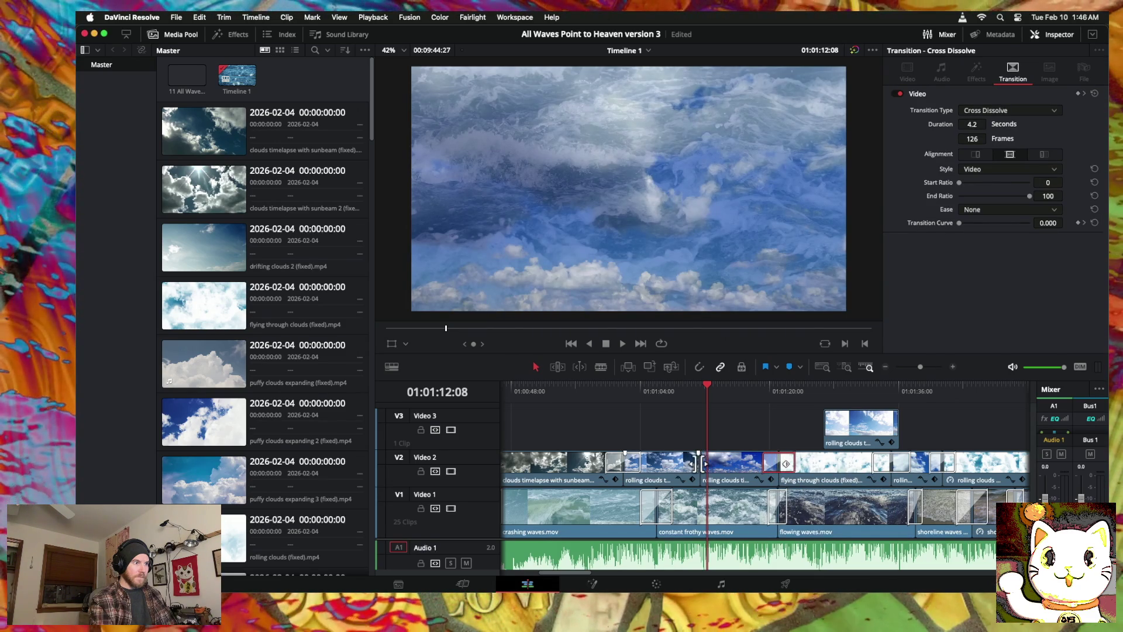
right_click(702, 463)
left_click(726, 509)
left_click_drag(704, 463, 718, 463)
left_click(646, 387)
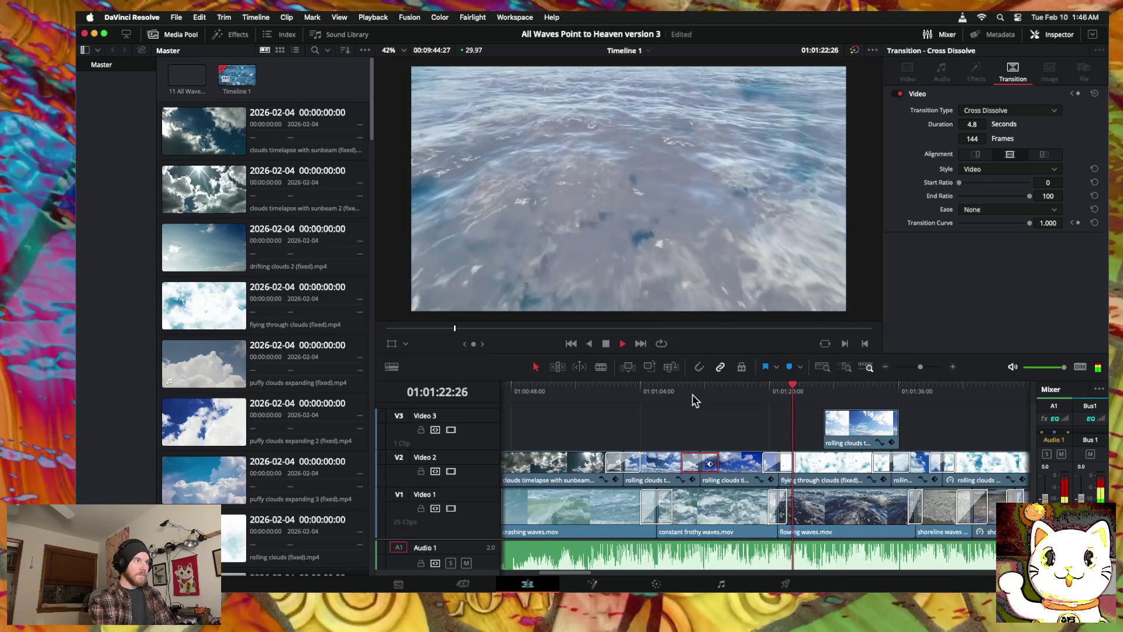
scroll(692, 401, "right", 5)
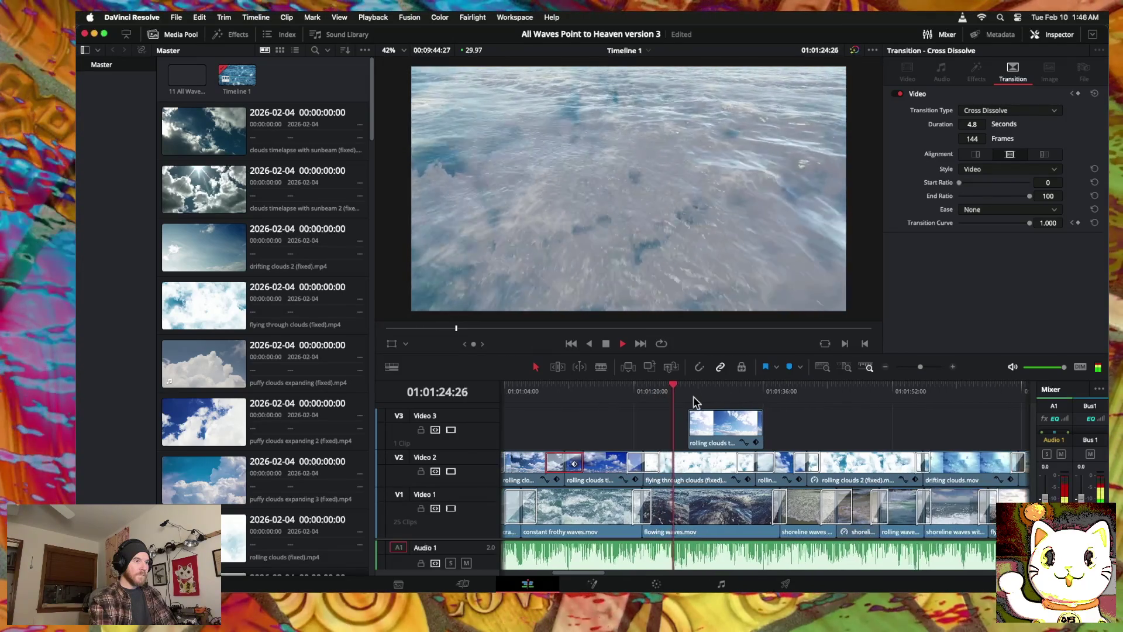
left_click_drag(737, 431, 918, 430)
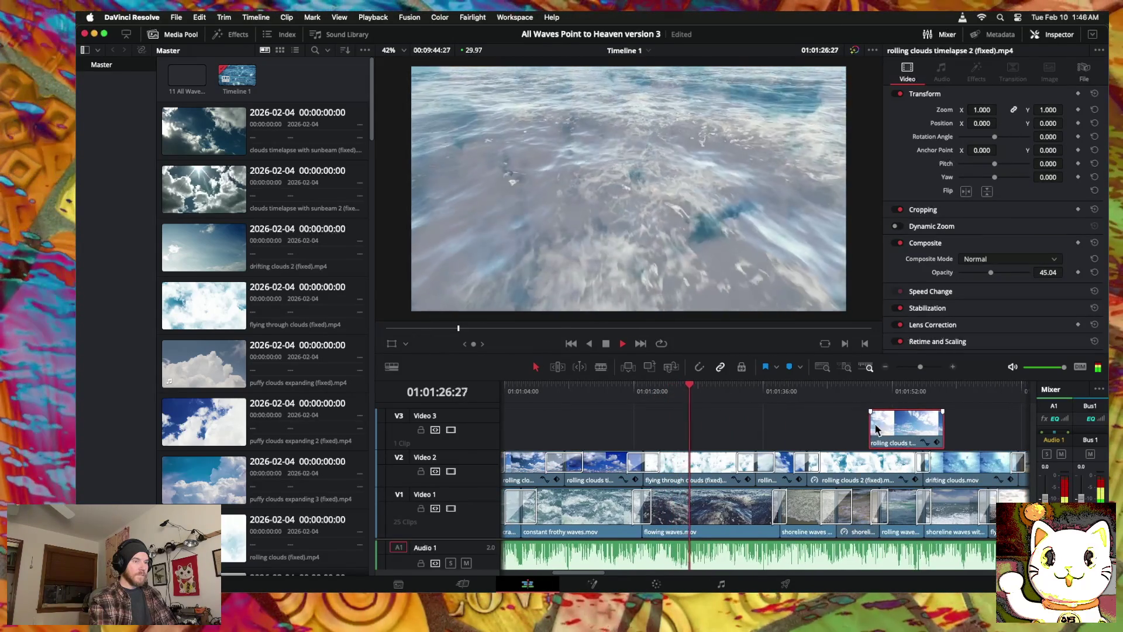
scroll(713, 427, "right", 5)
scroll(713, 427, "left", 6)
scroll(715, 427, "left", 3)
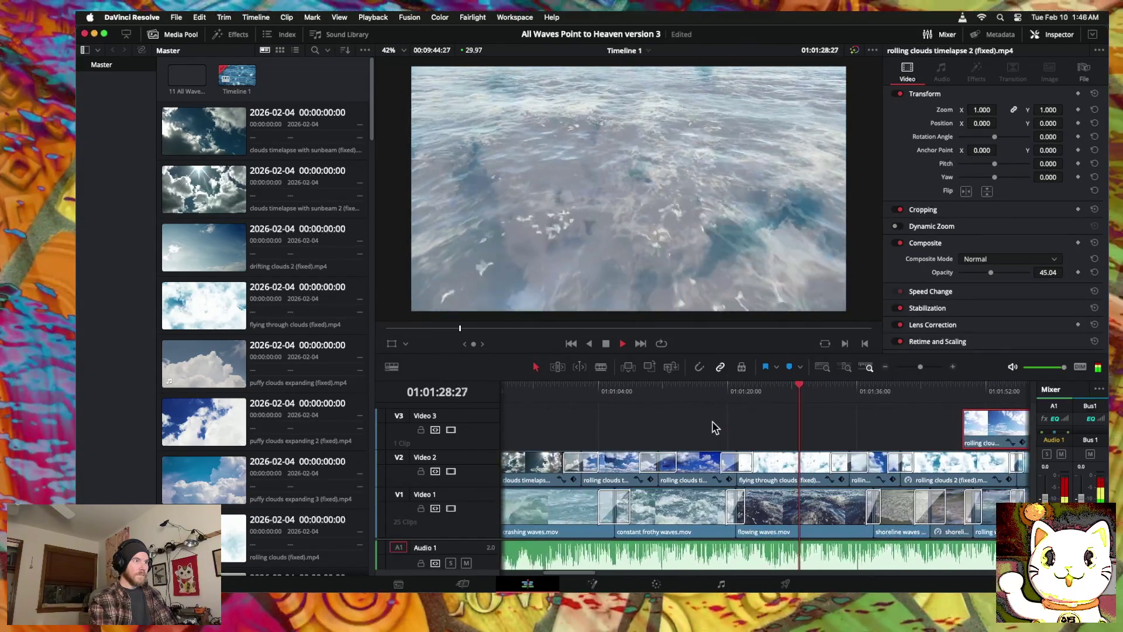
scroll(715, 427, "right", 6)
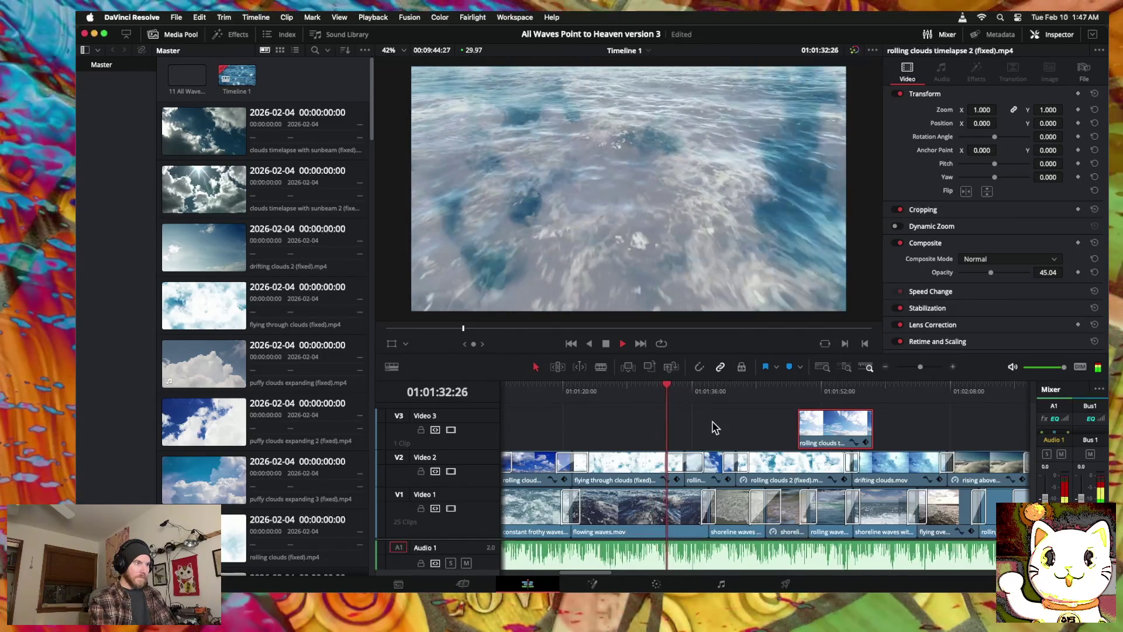
scroll(715, 427, "right", 6)
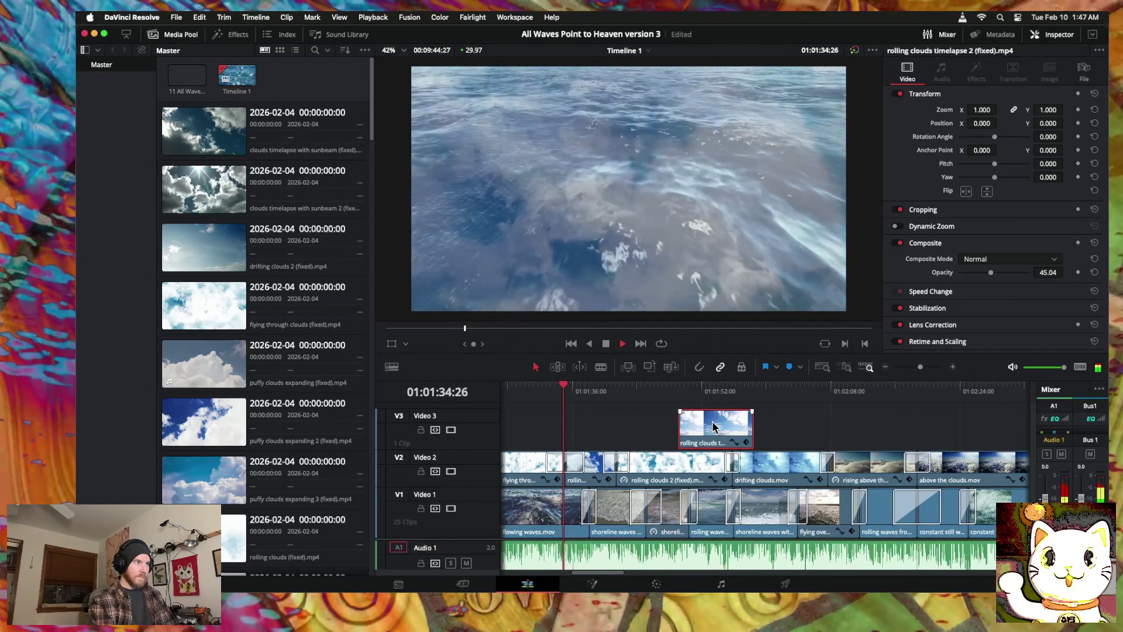
scroll(696, 415, "right", 3)
mouse_move(672, 398)
left_mouse_down()
mouse_move(655, 385)
mouse_move(667, 388)
left_mouse_up()
scroll(643, 398, "left", 10)
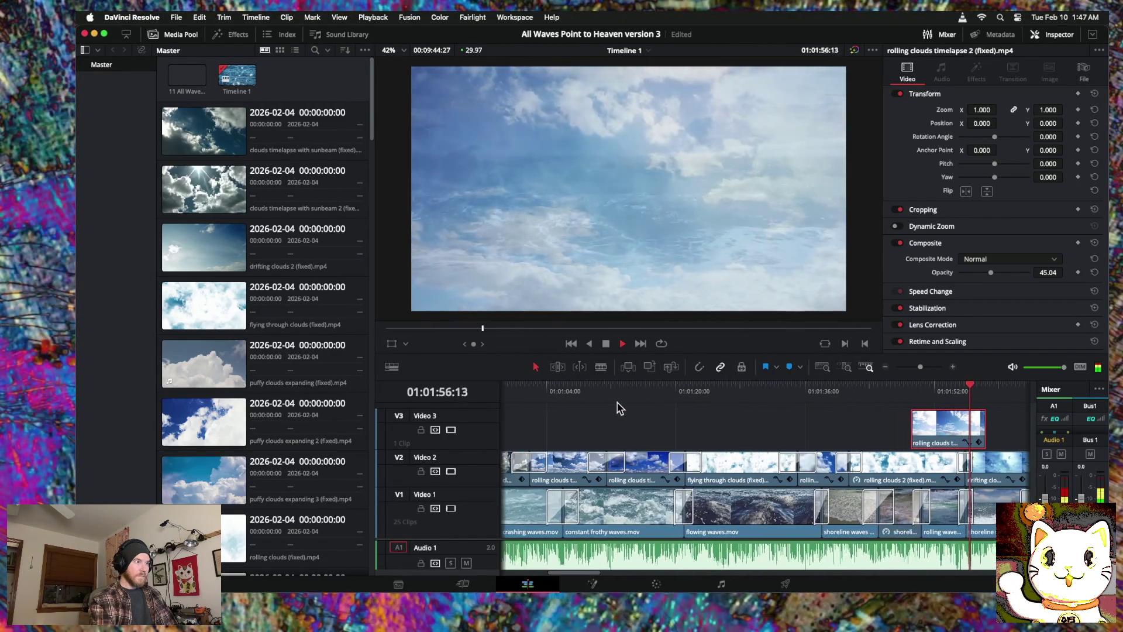
left_click(592, 389)
scroll(593, 391, "left", 5)
mouse_move(592, 391)
left_mouse_down()
mouse_move(546, 390)
mouse_move(817, 395)
mouse_move(600, 392)
mouse_move(802, 400)
mouse_move(634, 404)
left_mouse_up()
key("space")
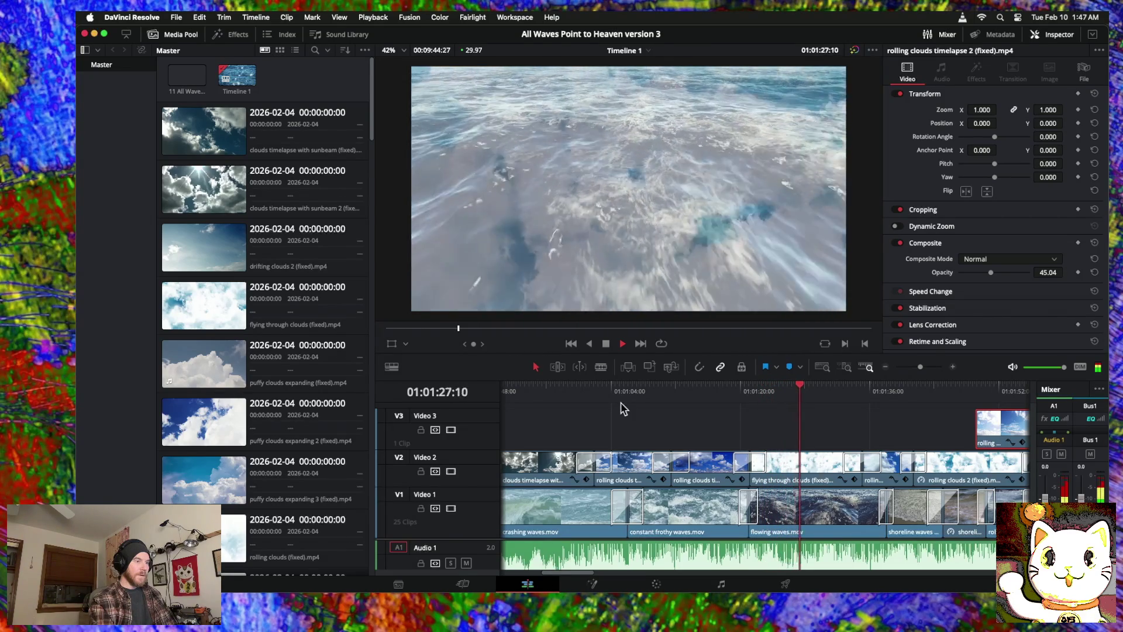
scroll(624, 409, "right", 5)
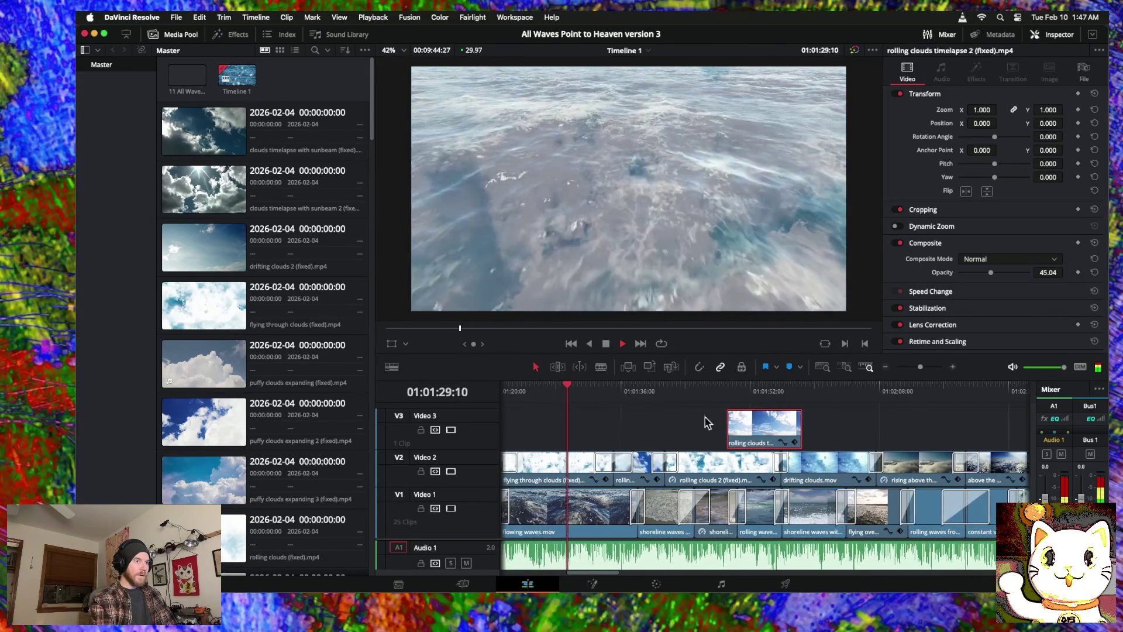
scroll(714, 417, "left", 4)
left_click(885, 367)
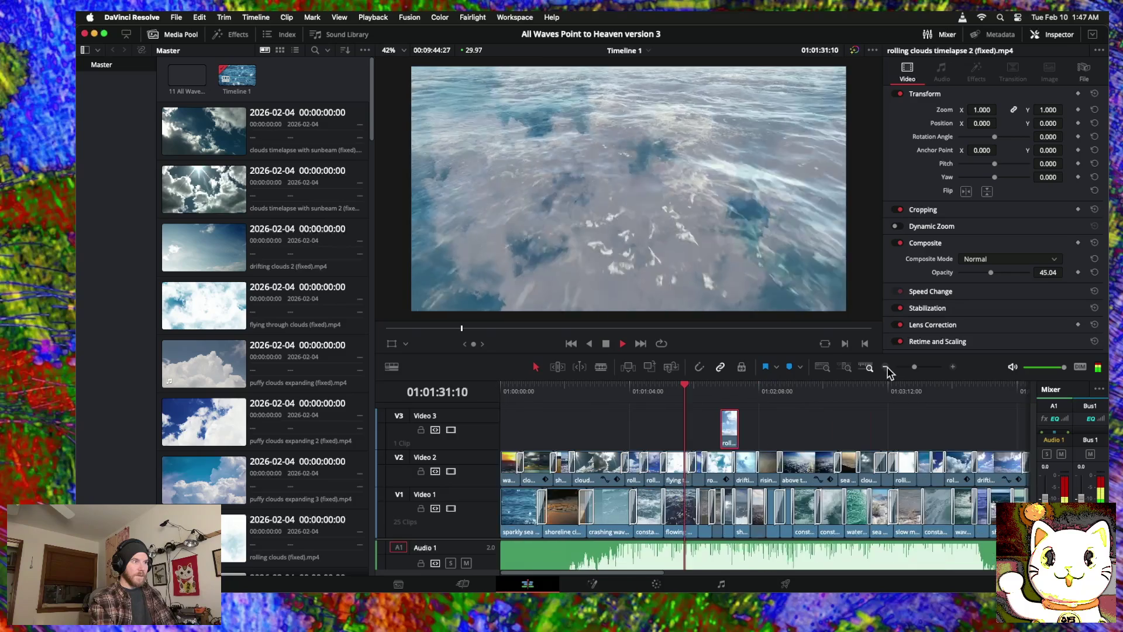
Step: Drag the Video 3 rolling clouds overlay much later, stop playback, and zoom out
scroll(752, 430, "right", 3)
mouse_move(648, 433)
left_mouse_down()
mouse_move(1006, 440)
mouse_move(826, 475)
left_mouse_up()
scroll(737, 453, "left", 15)
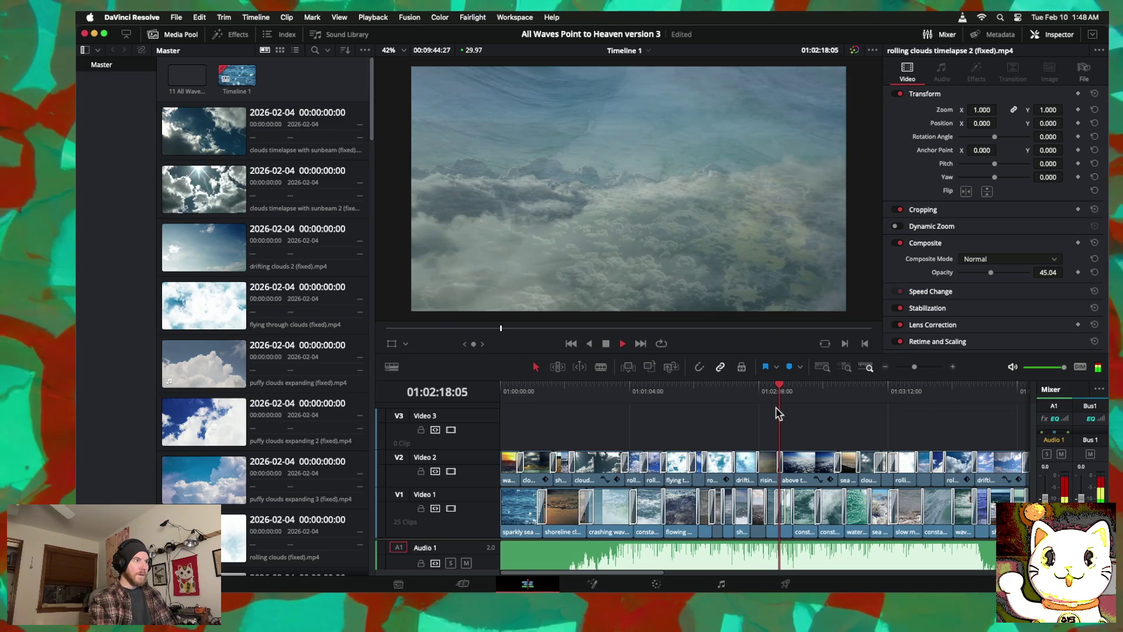
key("space")
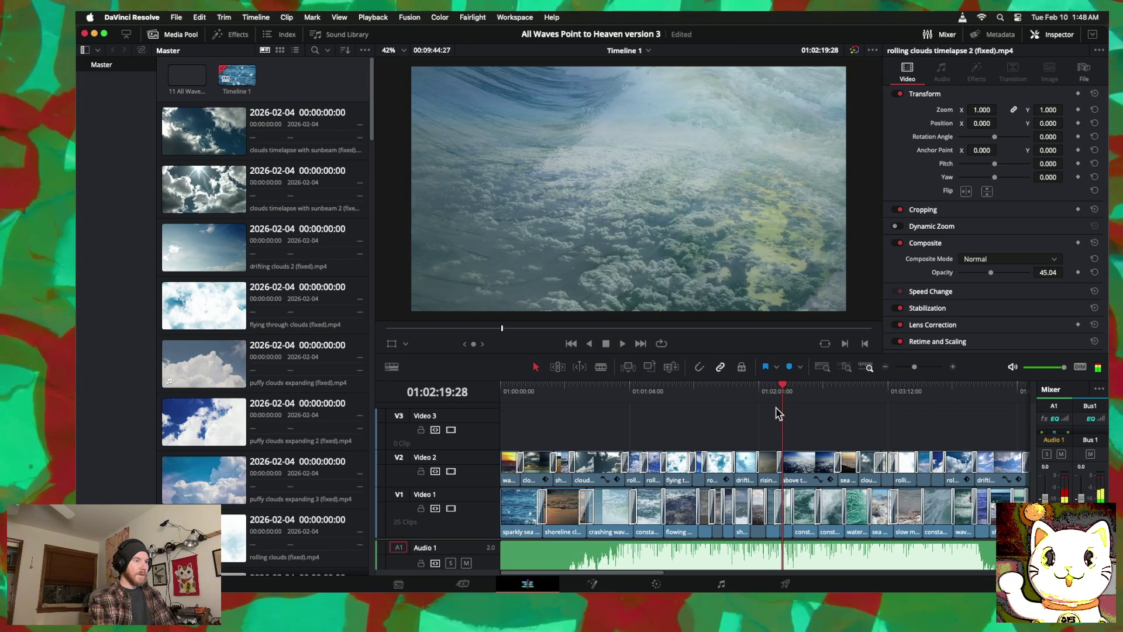
scroll(778, 411, "right", 8)
left_click(885, 367)
Step: Shift the whispy clouds clip on Video 2 and rolling waves 45 degrees on Video 1 slightly earlier
left_click(886, 367)
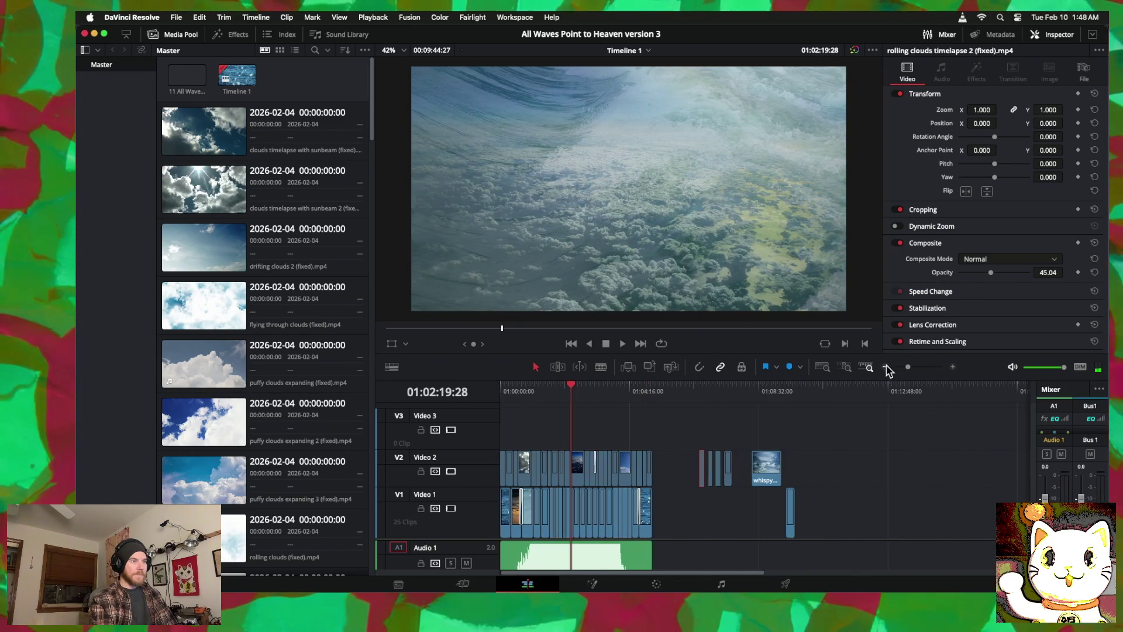
left_click_drag(784, 477, 759, 474)
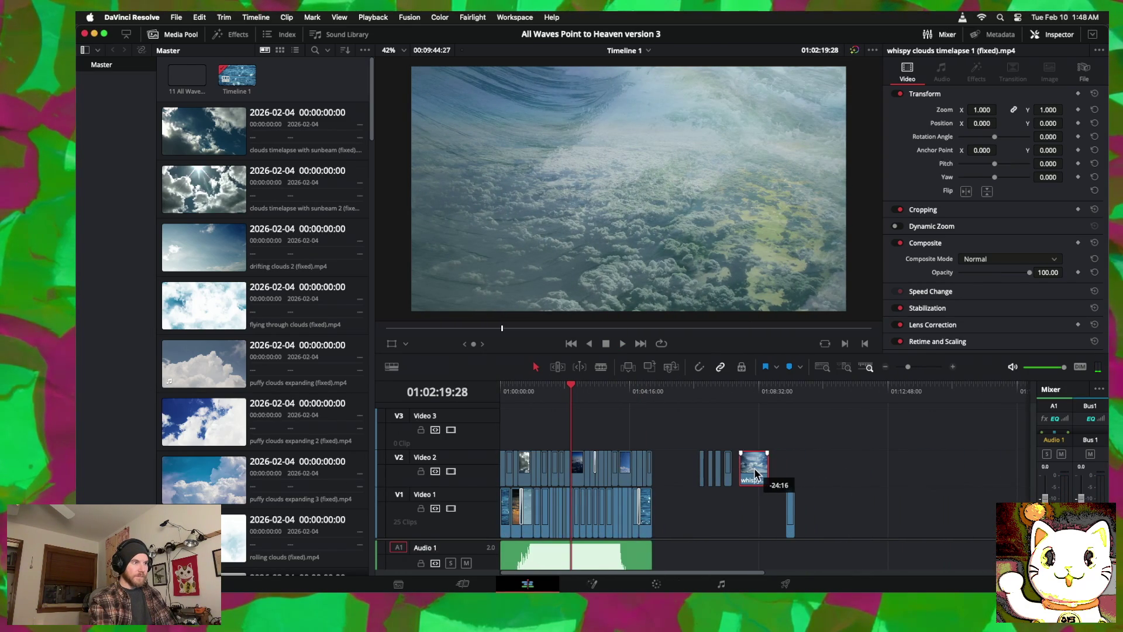
left_click_drag(790, 514, 784, 516)
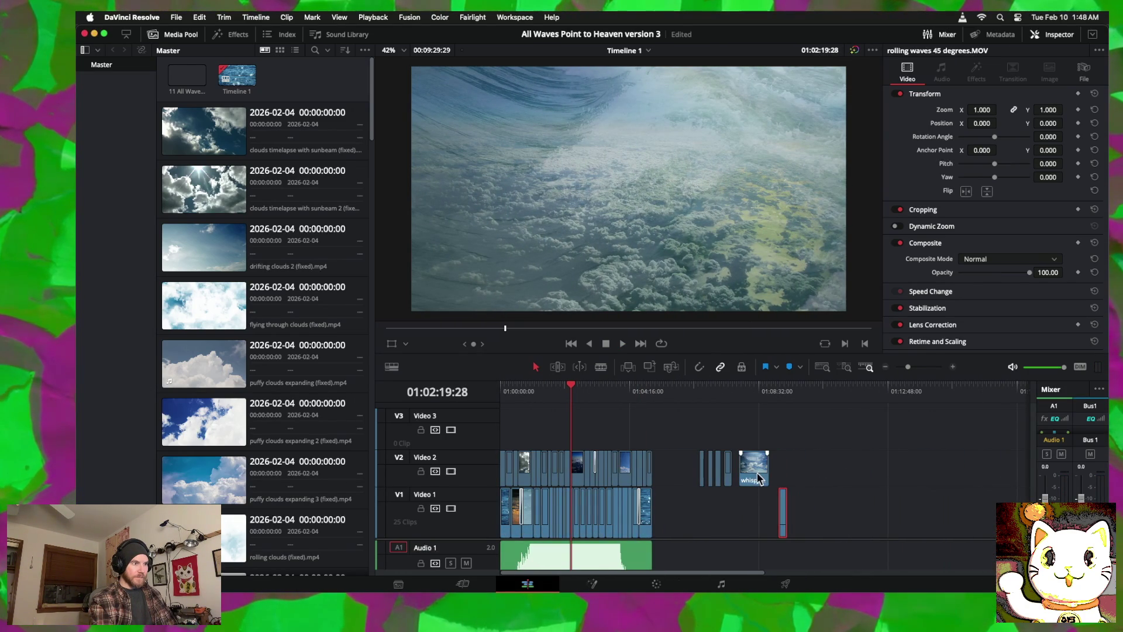
left_click_drag(753, 477, 751, 477)
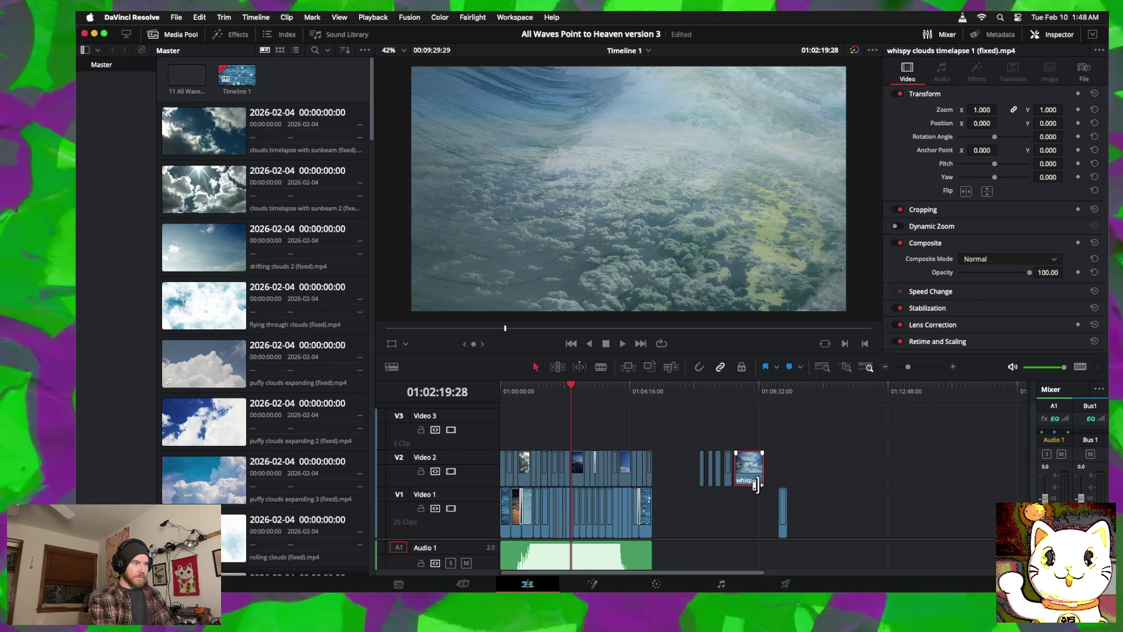
mouse_move(696, 391)
left_mouse_down()
mouse_move(761, 396)
mouse_move(519, 397)
mouse_move(572, 400)
mouse_move(554, 397)
left_mouse_up()
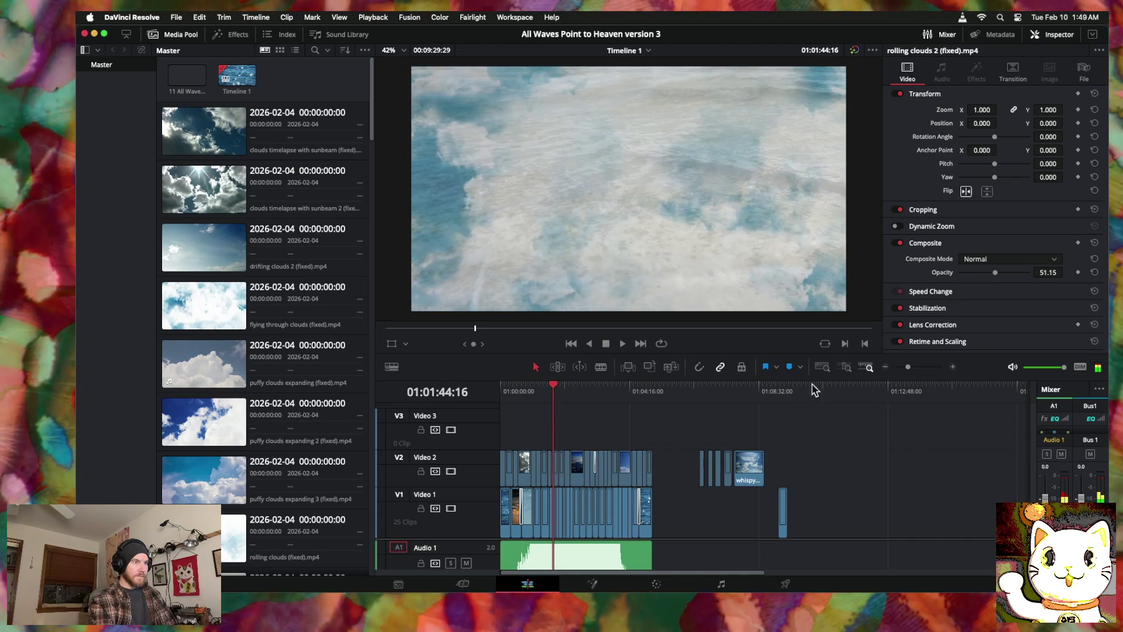
Step: Move rolling clouds 2 (fixed).mp4 from Video 2 straight up to Video 3 at the same time position
left_click(953, 367)
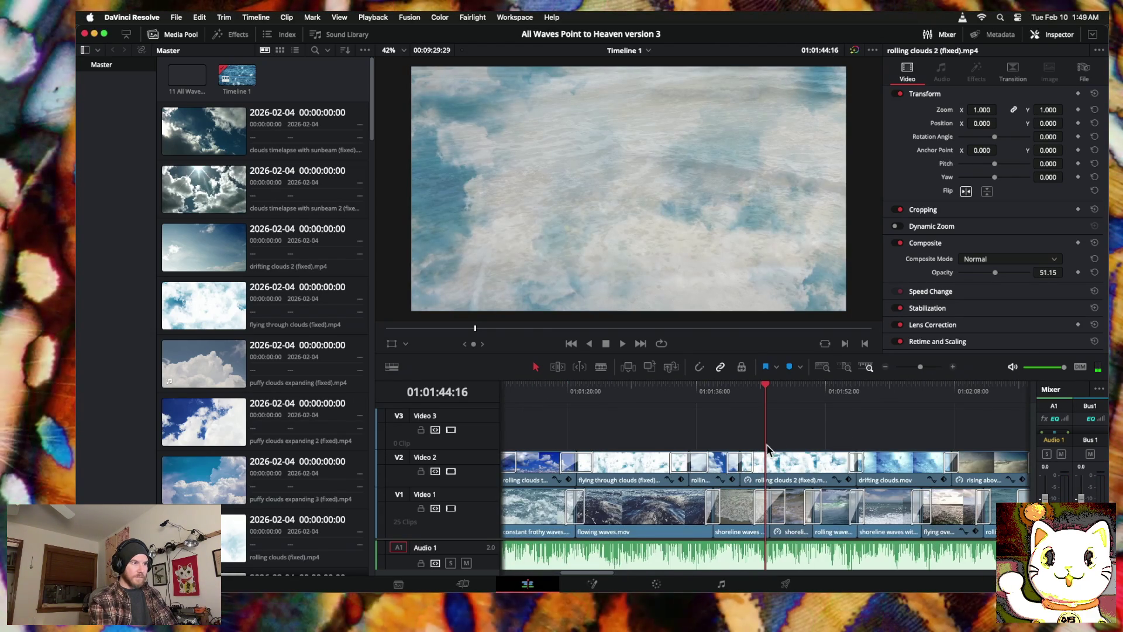
mouse_move(727, 389)
left_mouse_down()
mouse_move(697, 389)
mouse_move(767, 389)
mouse_move(739, 389)
left_mouse_up()
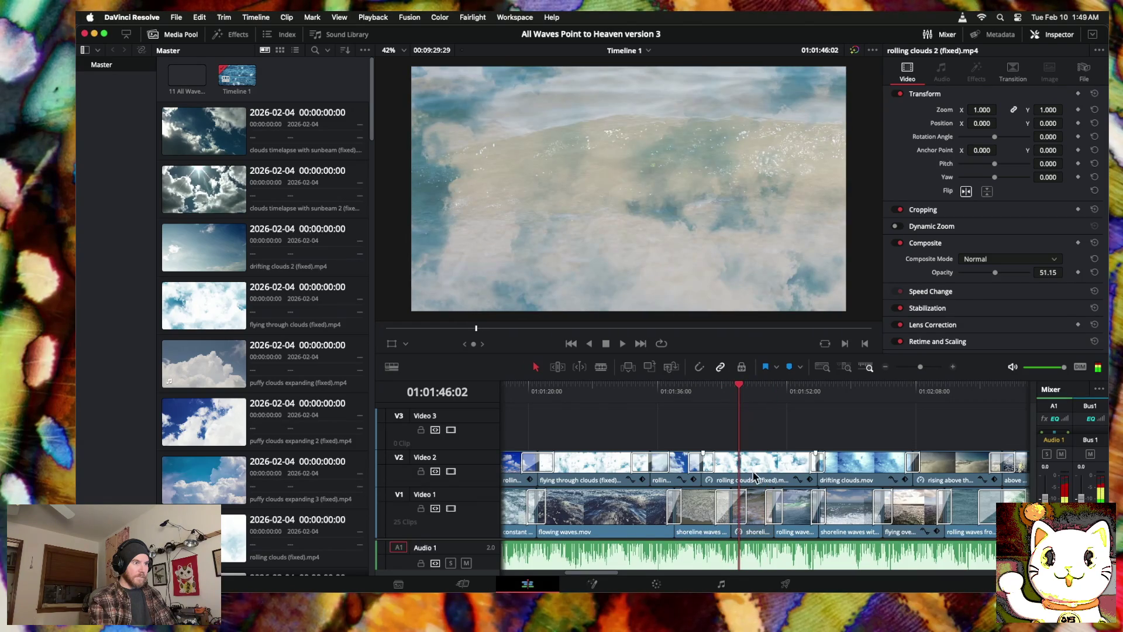
left_click_drag(754, 471, 754, 449)
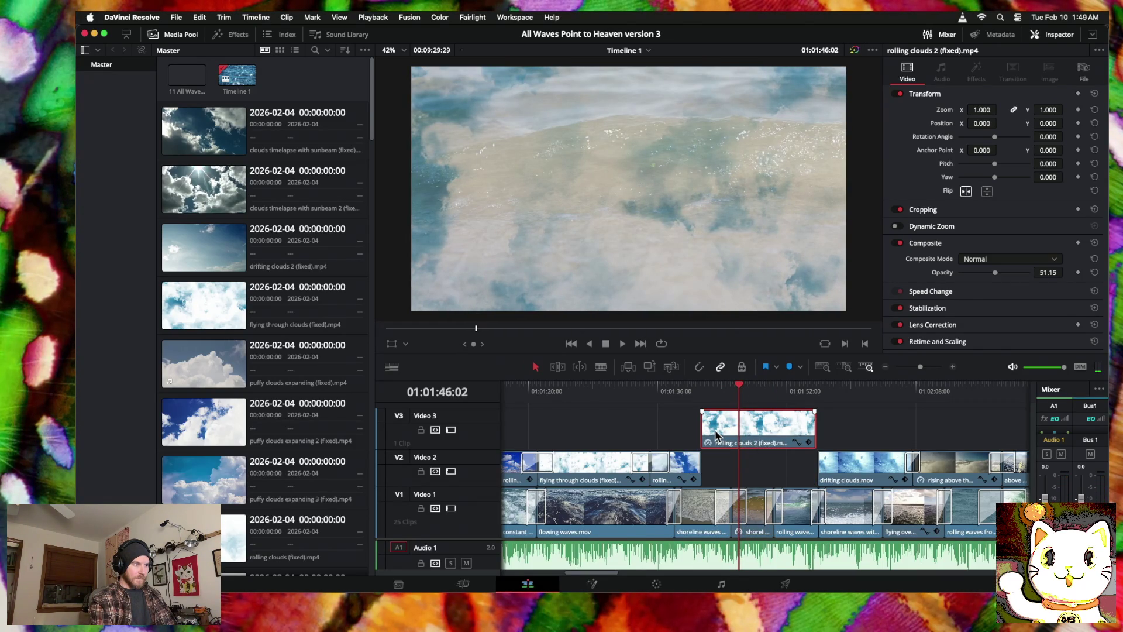
Step: Reset the Video 3 rolling clouds 2 clip to 100% speed and preview the overlay section
right_click(765, 436)
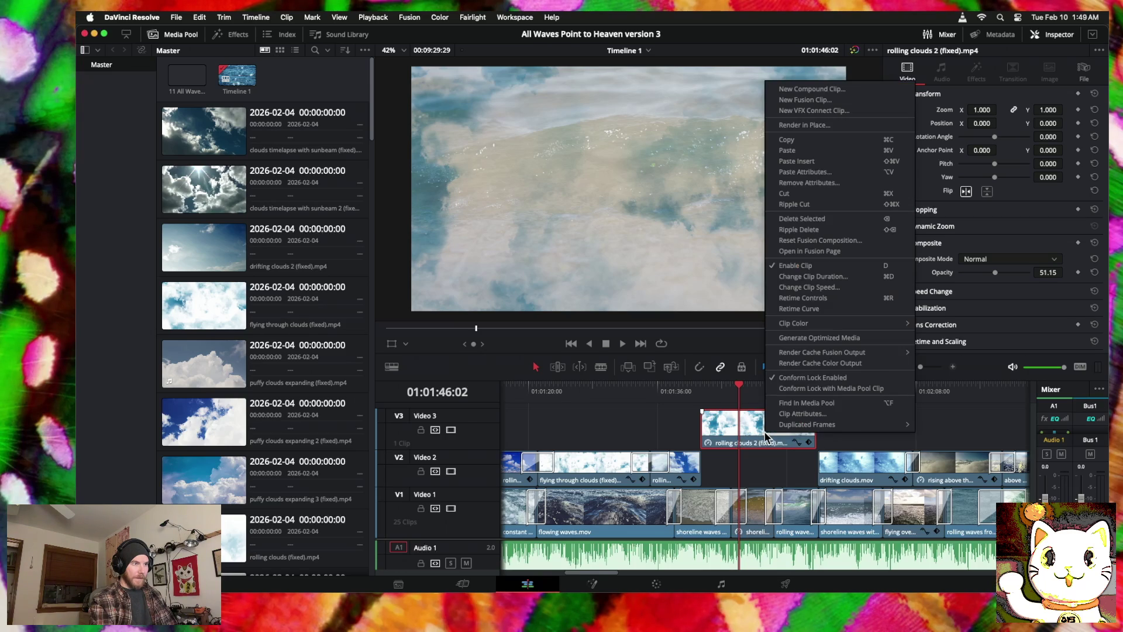
left_click(794, 289)
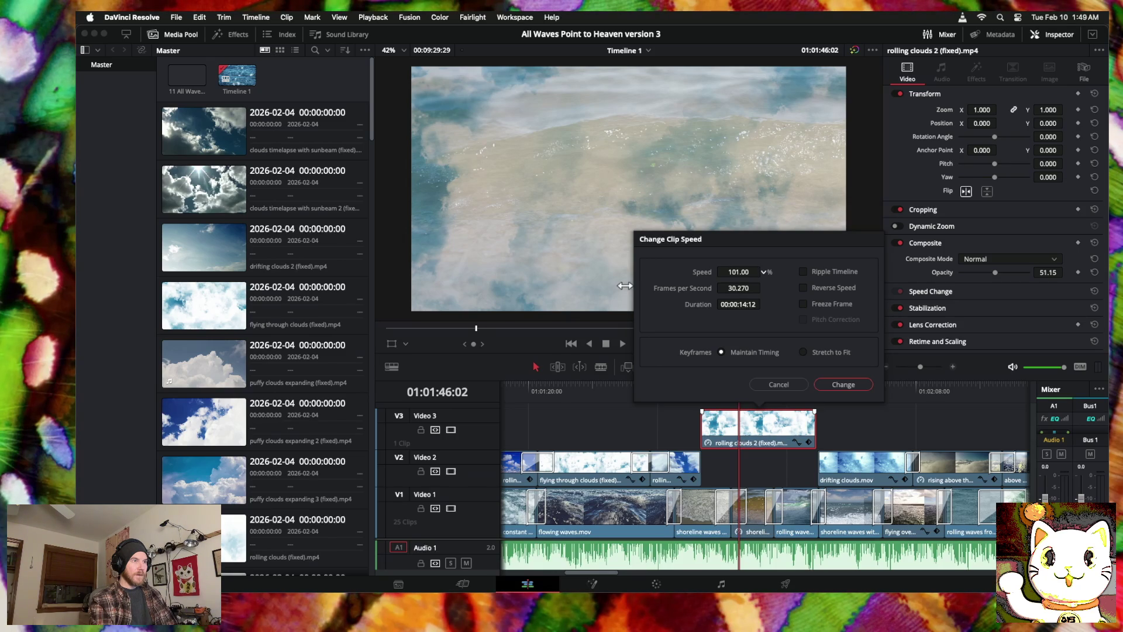
left_click(844, 384)
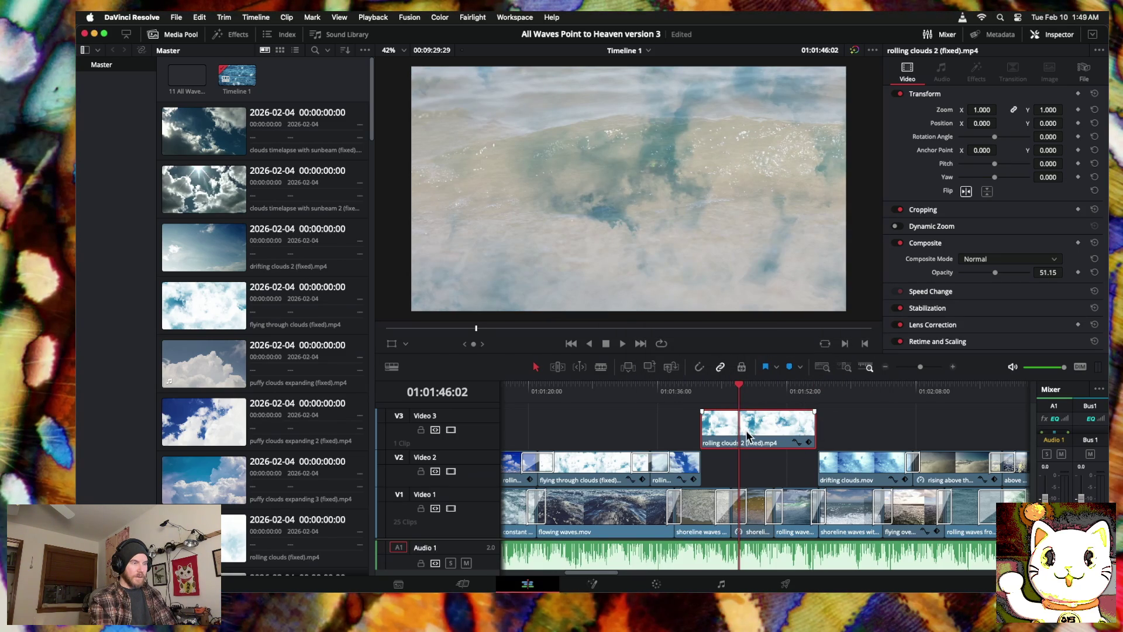
left_click(710, 386)
mouse_move(710, 386)
left_mouse_down()
mouse_move(690, 384)
mouse_move(830, 386)
mouse_move(681, 387)
left_mouse_up()
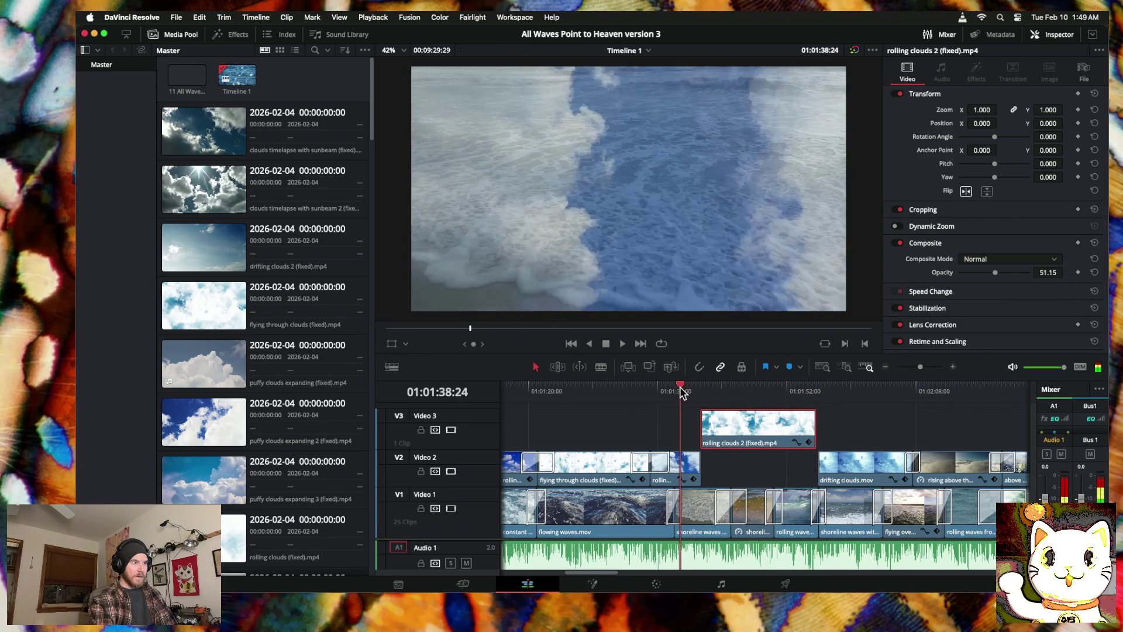
Step: Shorten the rolling clouds 2 overlay on Video 3 by trimming its end
left_click_drag(733, 437, 737, 438)
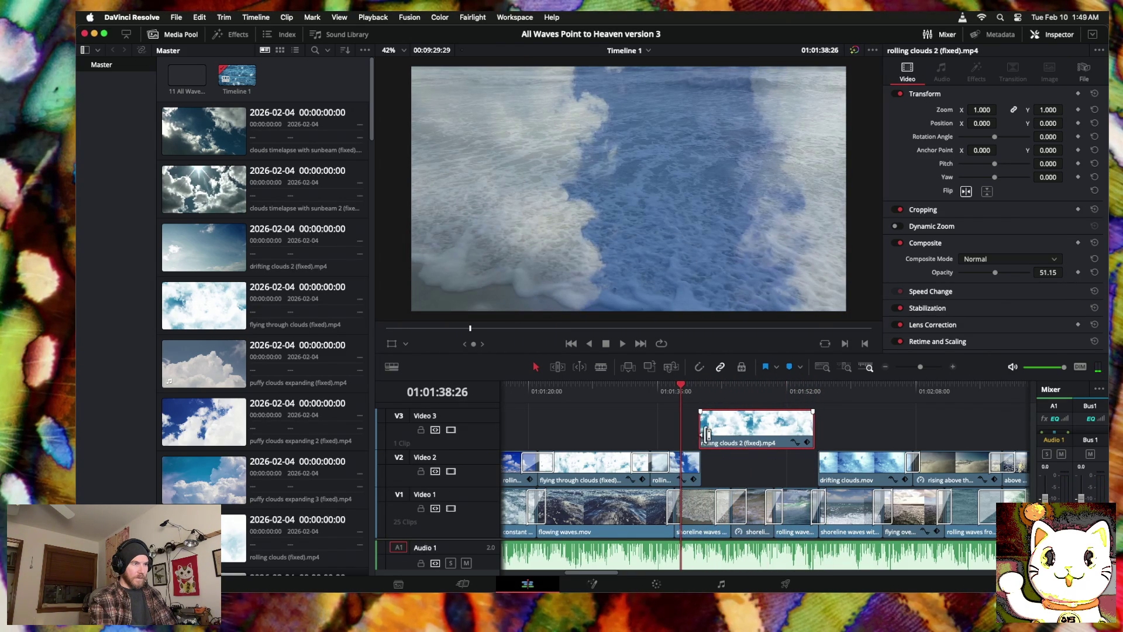
left_click_drag(809, 424, 788, 426)
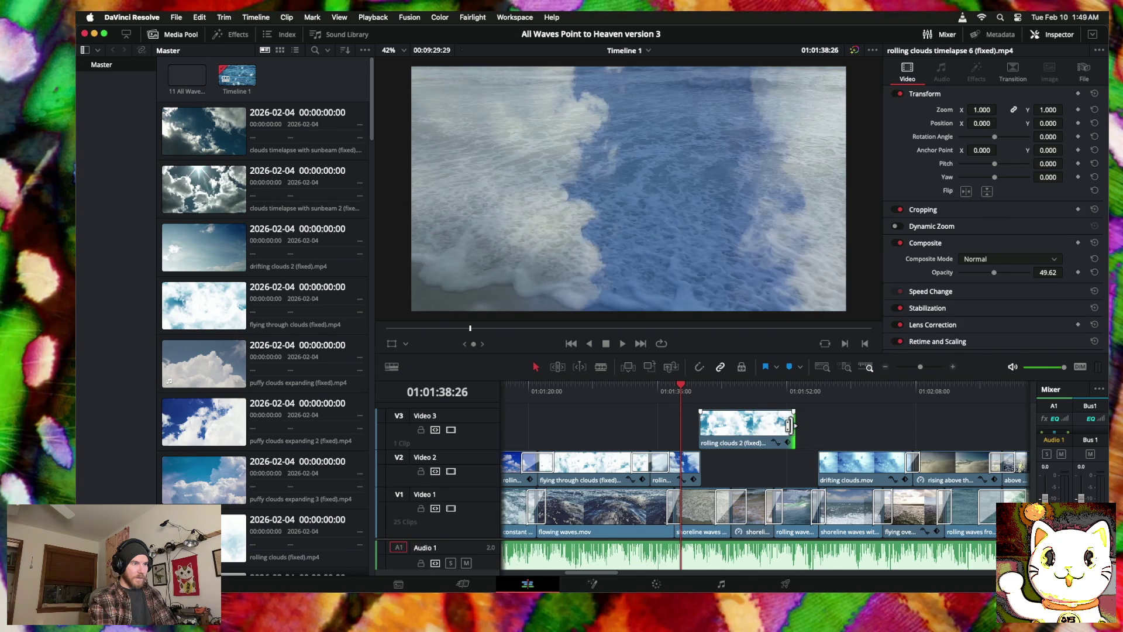
scroll(789, 430, "right", 10)
scroll(792, 430, "right", 10)
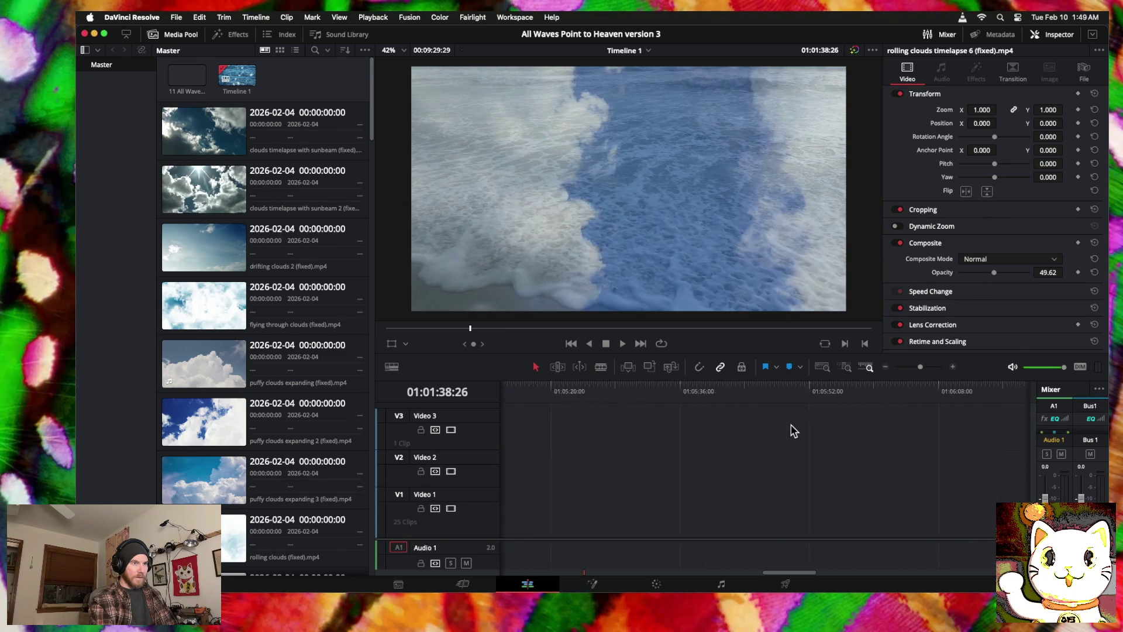
Step: Place rolling clouds timelapse 2 (fixed).mp4 on Video 3 right after the shortened overlay
mouse_move(763, 458)
left_mouse_down()
mouse_move(544, 453)
mouse_move(936, 448)
mouse_move(734, 444)
mouse_move(657, 421)
left_mouse_up()
scroll(658, 421, "left", 5)
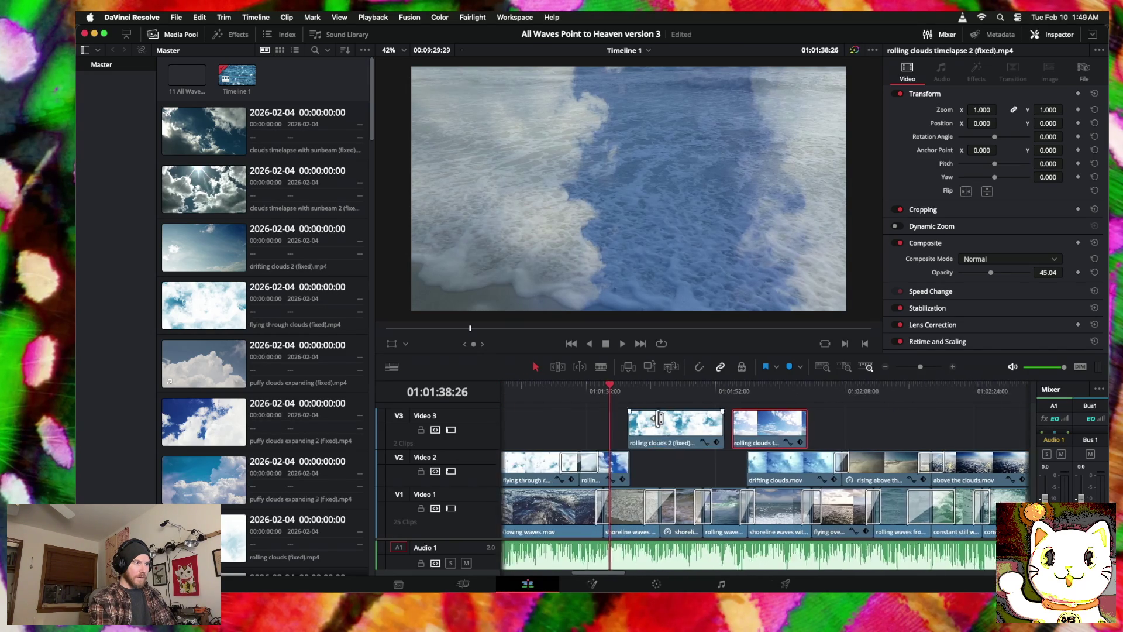
left_click(682, 383)
left_click(953, 367)
scroll(732, 433, "right", 3)
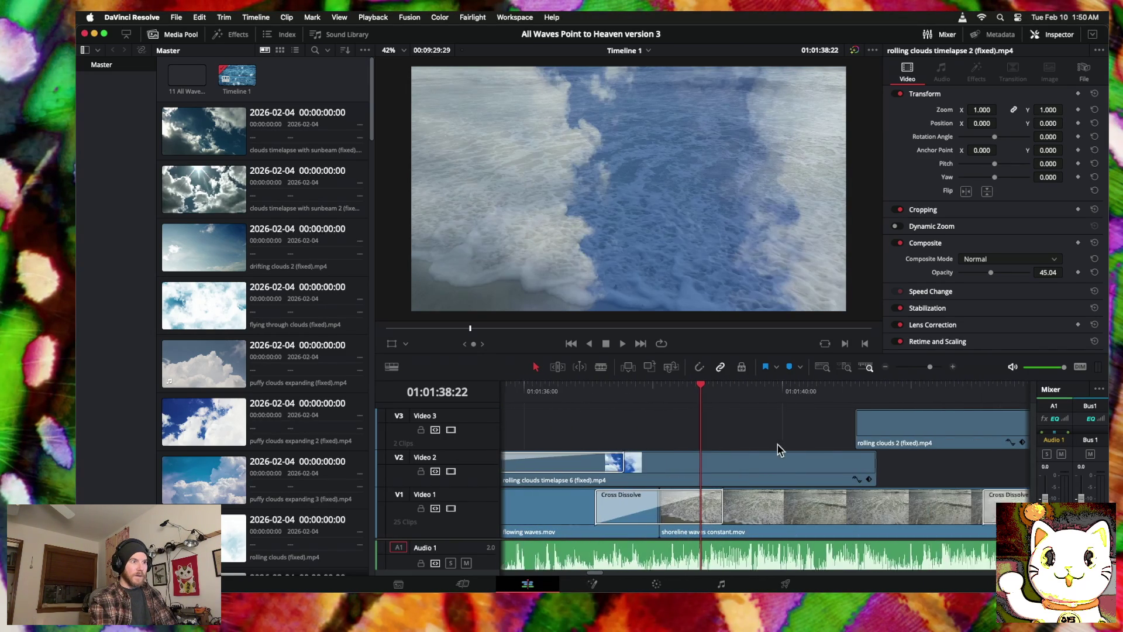
Step: Drop rolling clouds 2 from Video 3 onto Video 2, butted against the timelapse clip
mouse_move(580, 384)
left_mouse_down()
mouse_move(822, 387)
mouse_move(733, 388)
left_mouse_up()
scroll(591, 439, "right", 3)
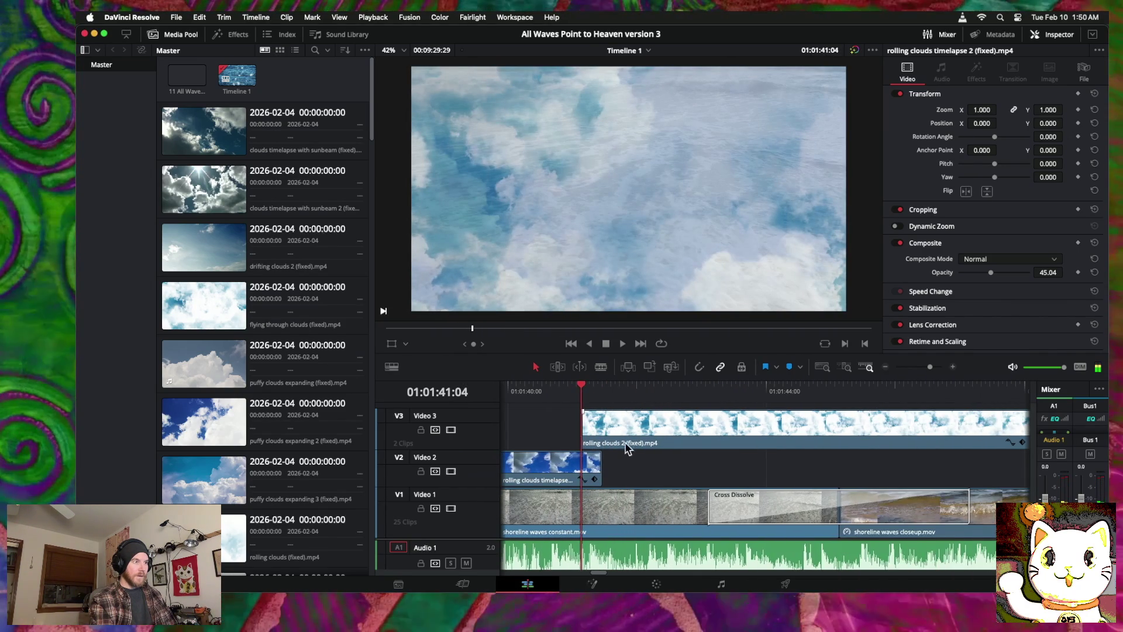
mouse_move(584, 403)
left_mouse_down()
mouse_move(535, 391)
mouse_move(562, 389)
mouse_move(520, 393)
mouse_move(575, 390)
left_mouse_up()
mouse_move(604, 439)
left_mouse_down()
mouse_move(567, 432)
mouse_move(596, 467)
mouse_move(573, 467)
mouse_move(598, 463)
left_mouse_up()
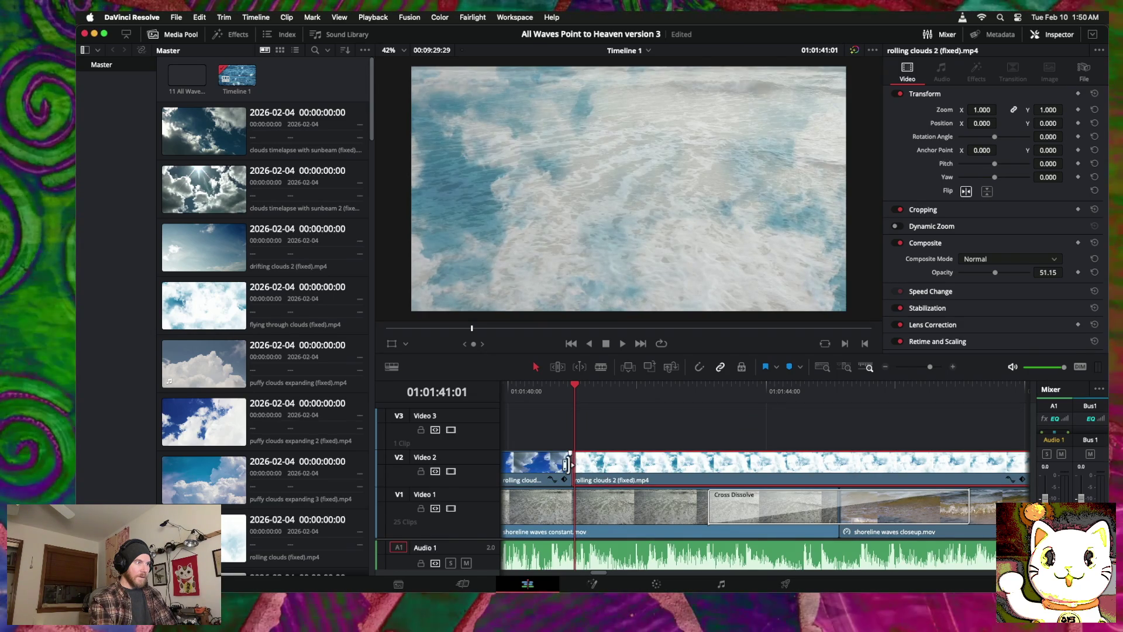
Step: Add a cross dissolve at the Video 2 cloud-clip cut and lengthen it to 94 frames (3.1 seconds)
right_click(572, 466)
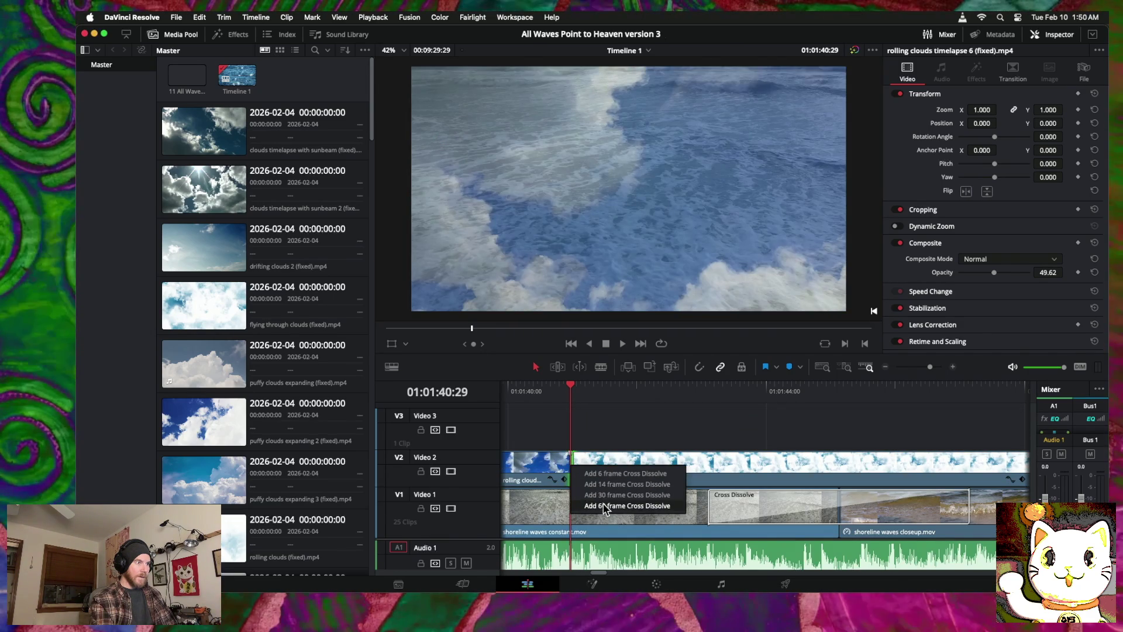
left_click(603, 504)
left_click(632, 465)
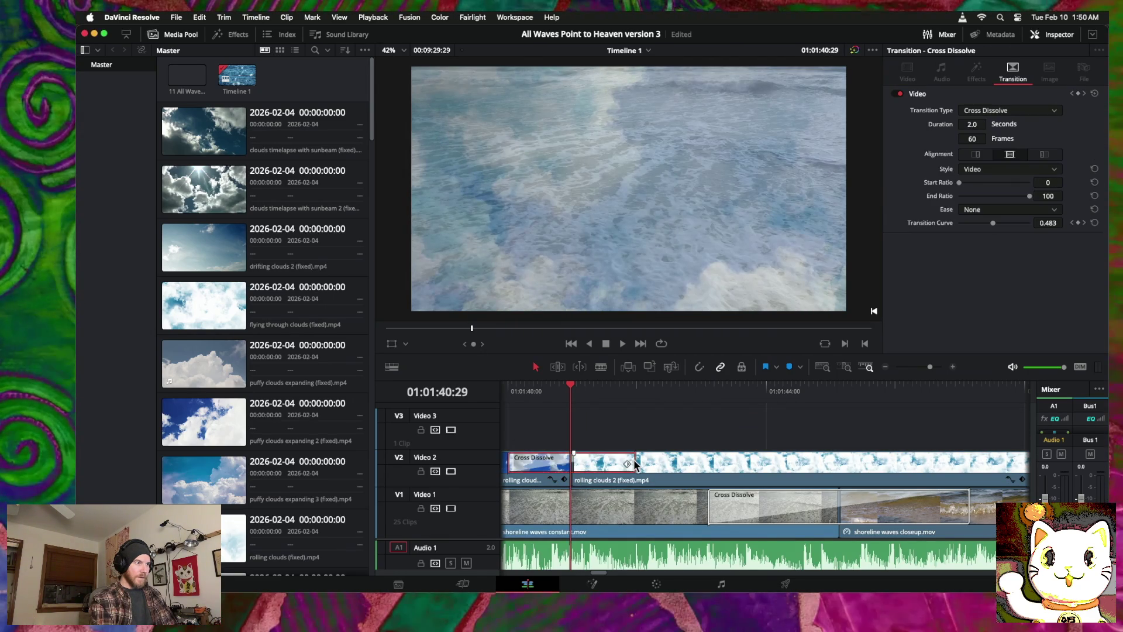
left_click(630, 463)
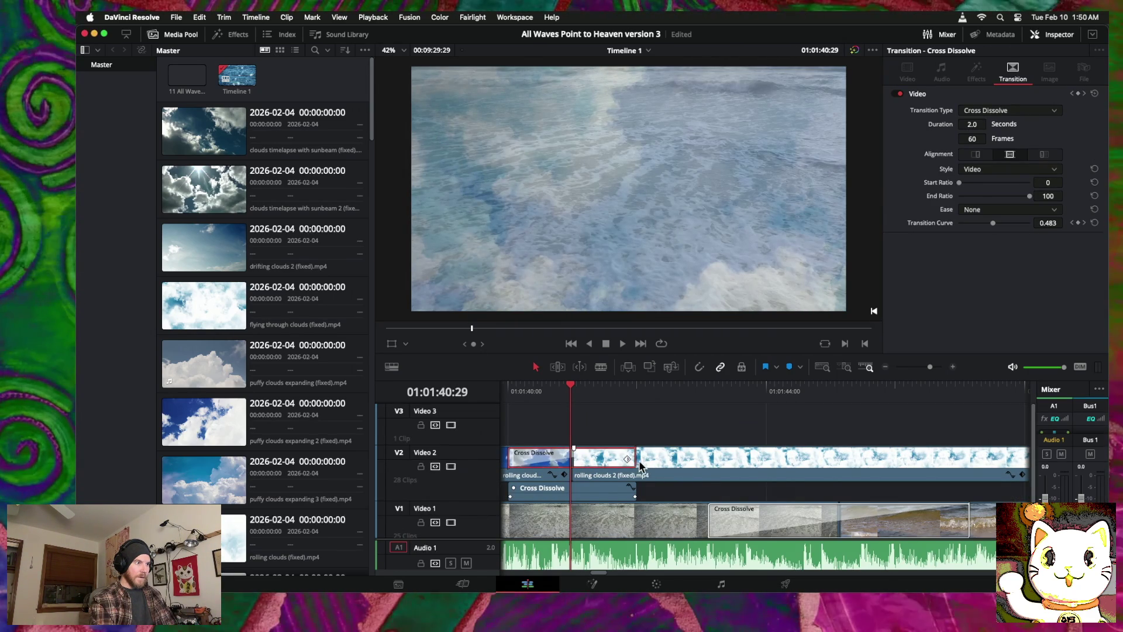
left_click(627, 461)
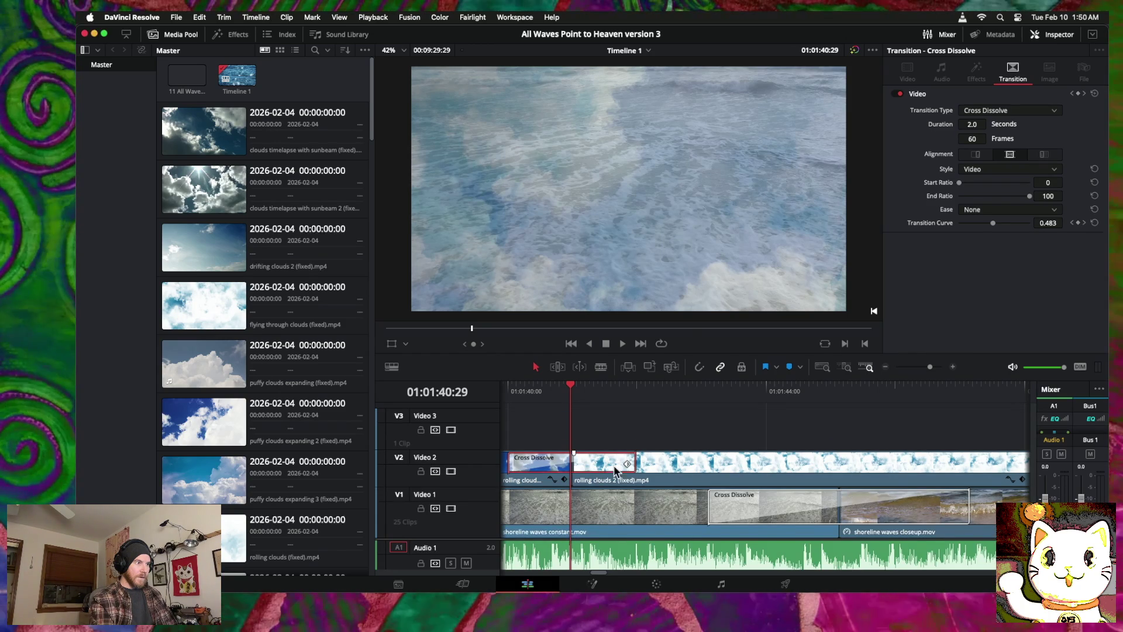
left_click_drag(633, 465, 671, 465)
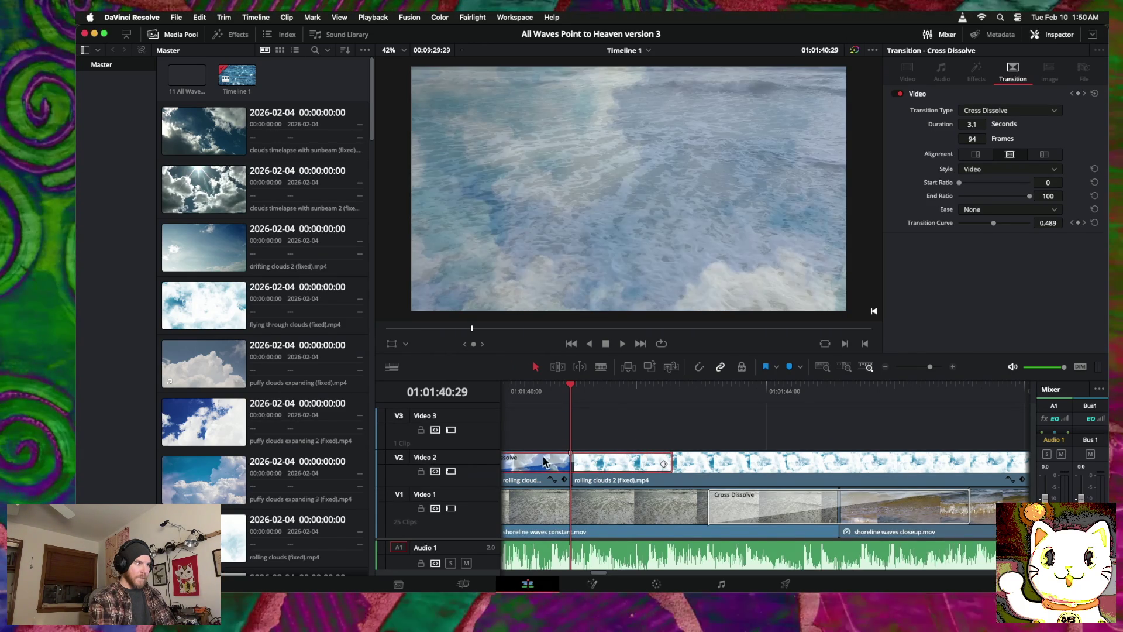
Step: Make the Video 2 track taller and zoom the timeline out
left_click_drag(490, 449, 489, 443)
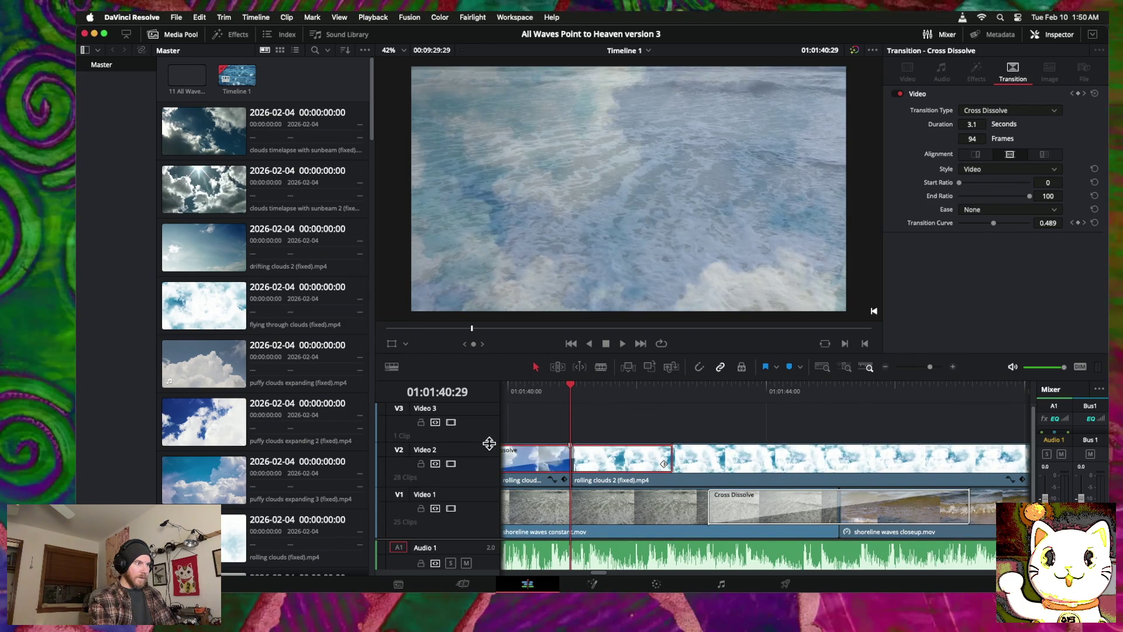
scroll(765, 408, "right", 4)
left_click(886, 367)
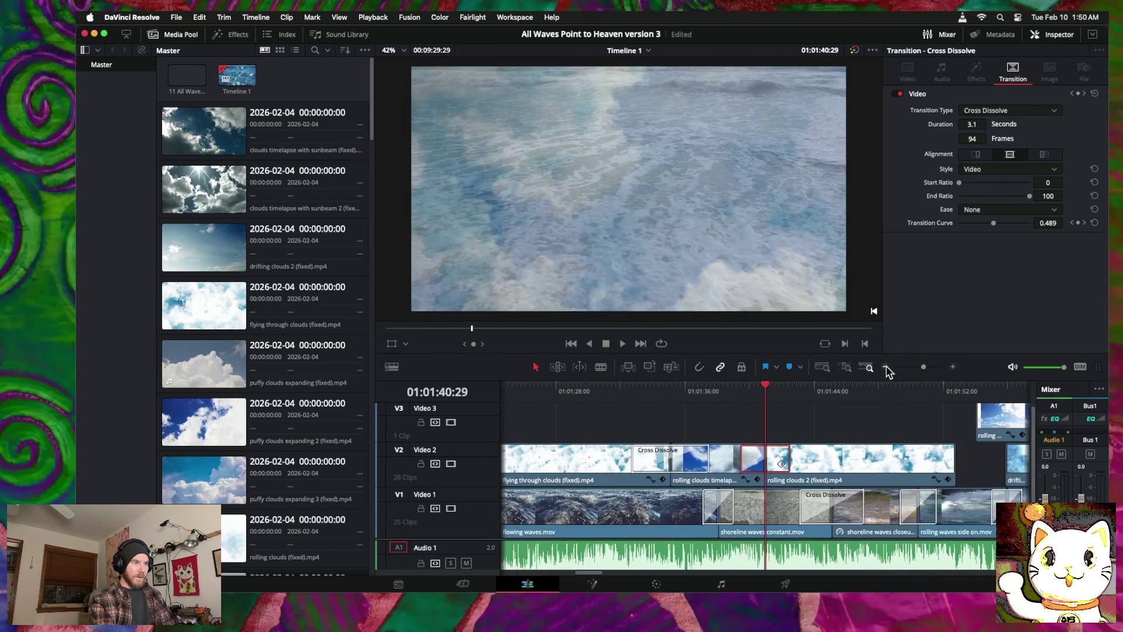
Step: Slide the rolling clouds timelapse 2 overlay earlier on Video 3 and play it back
left_click(886, 367)
left_click(886, 366)
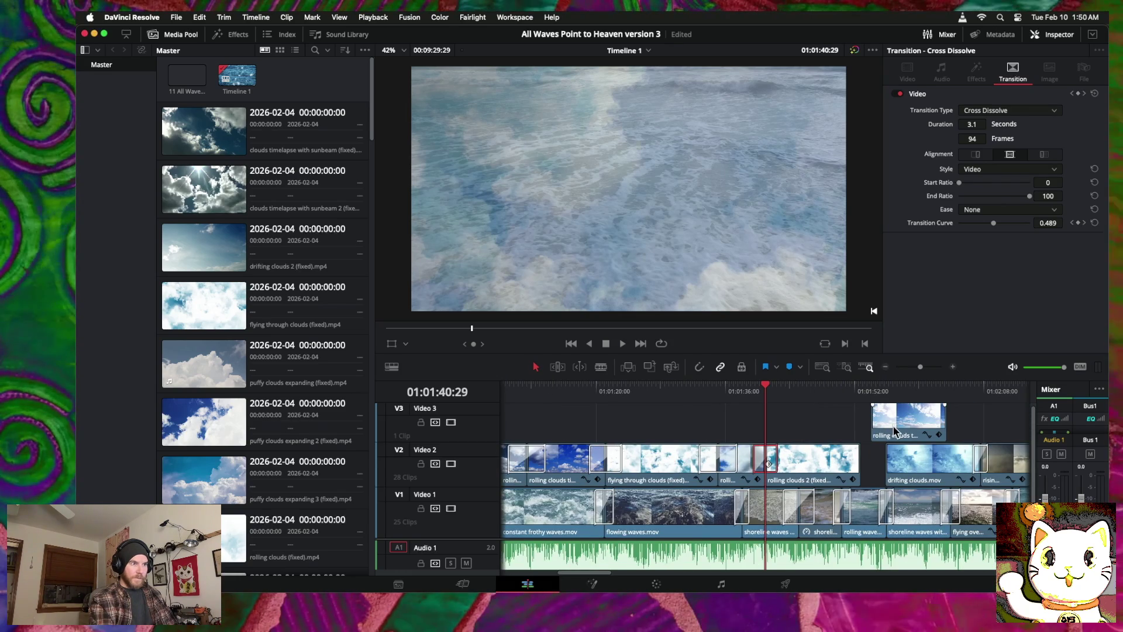
mouse_move(889, 430)
left_mouse_down()
mouse_move(826, 433)
mouse_move(839, 434)
left_mouse_up()
key("space")
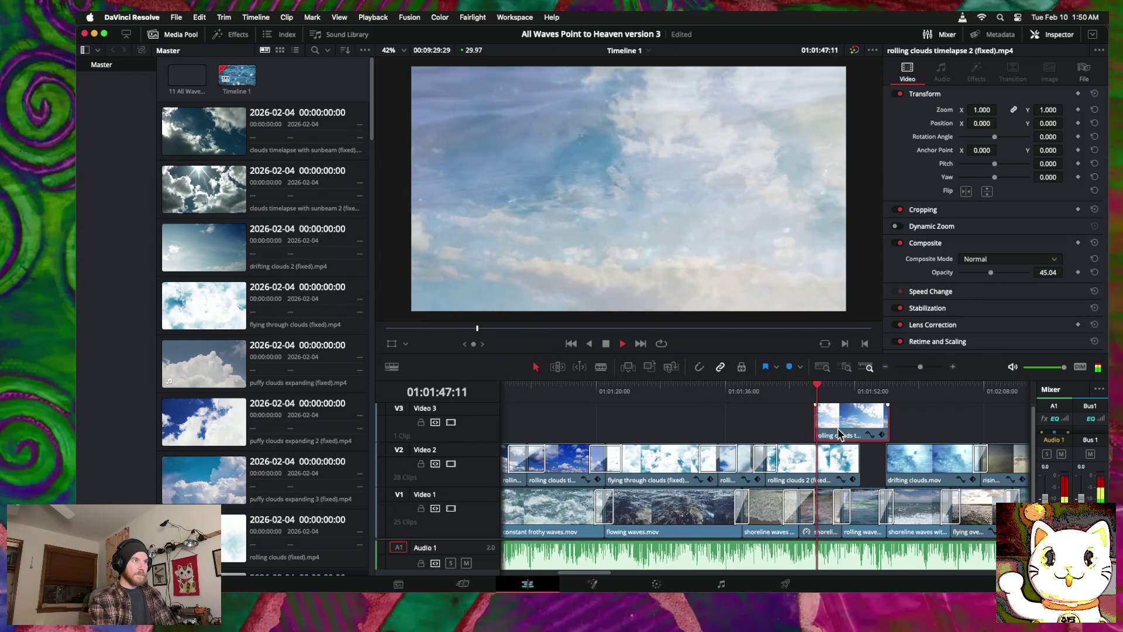
Step: Trim both ends of the overlay and drop it onto Video 2 before drifting clouds
left_click(953, 366)
key("space")
scroll(761, 468, "right", 5)
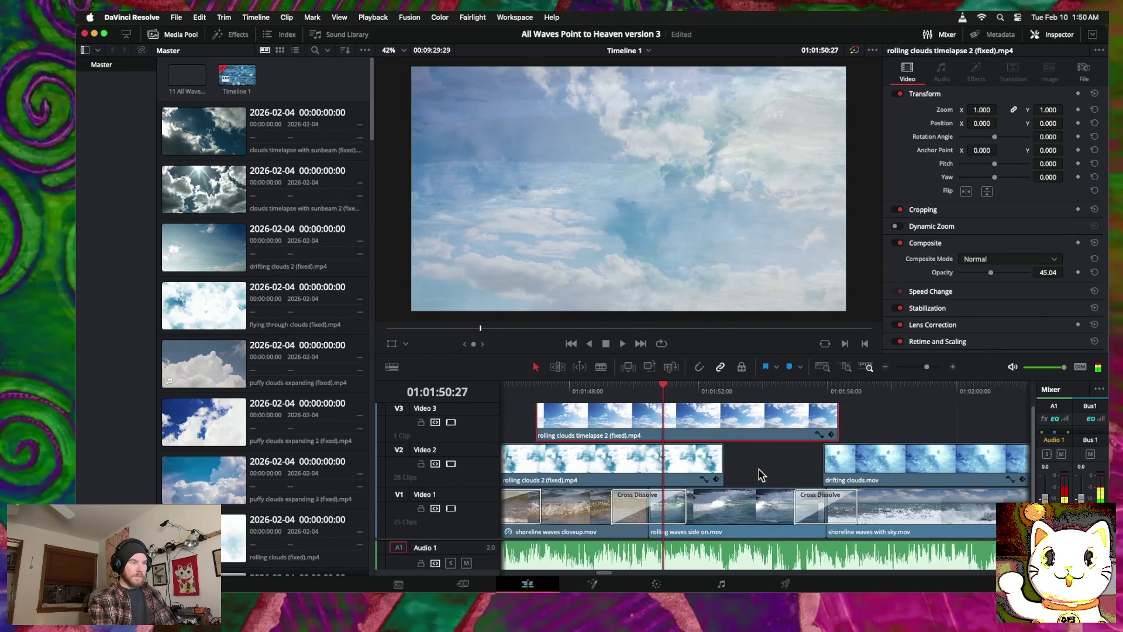
left_click_drag(528, 418, 647, 429)
left_click_drag(835, 429, 821, 429)
left_click_drag(732, 442, 735, 453)
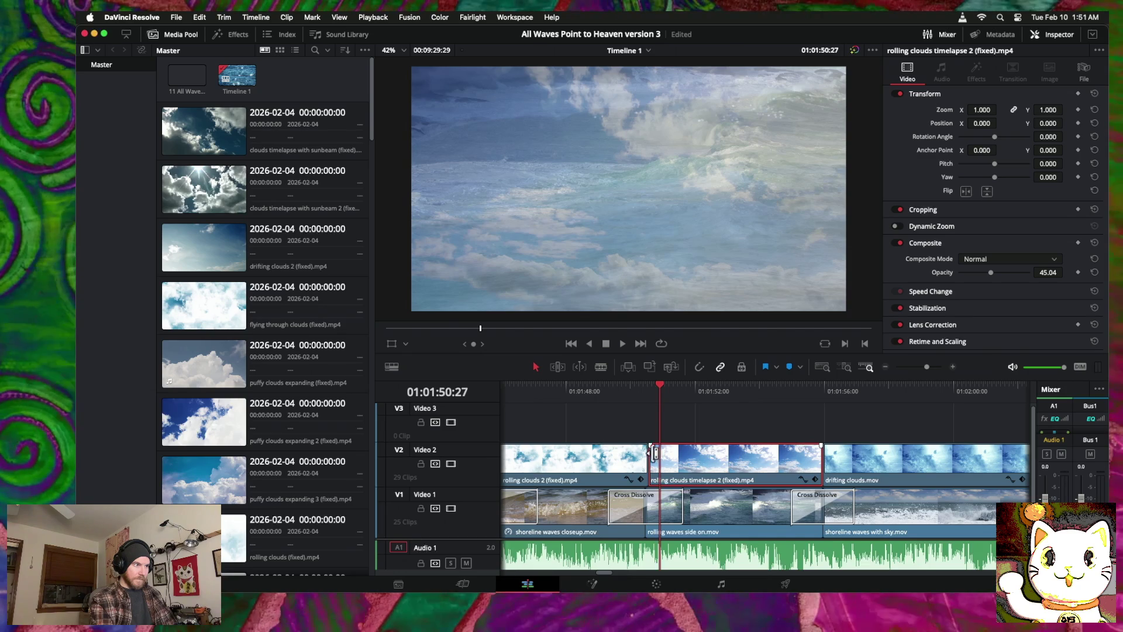
left_click_drag(650, 460, 646, 460)
Step: Add an 82-frame cross dissolve where rolling clouds timelapse 2 begins on Video 2
right_click(648, 463)
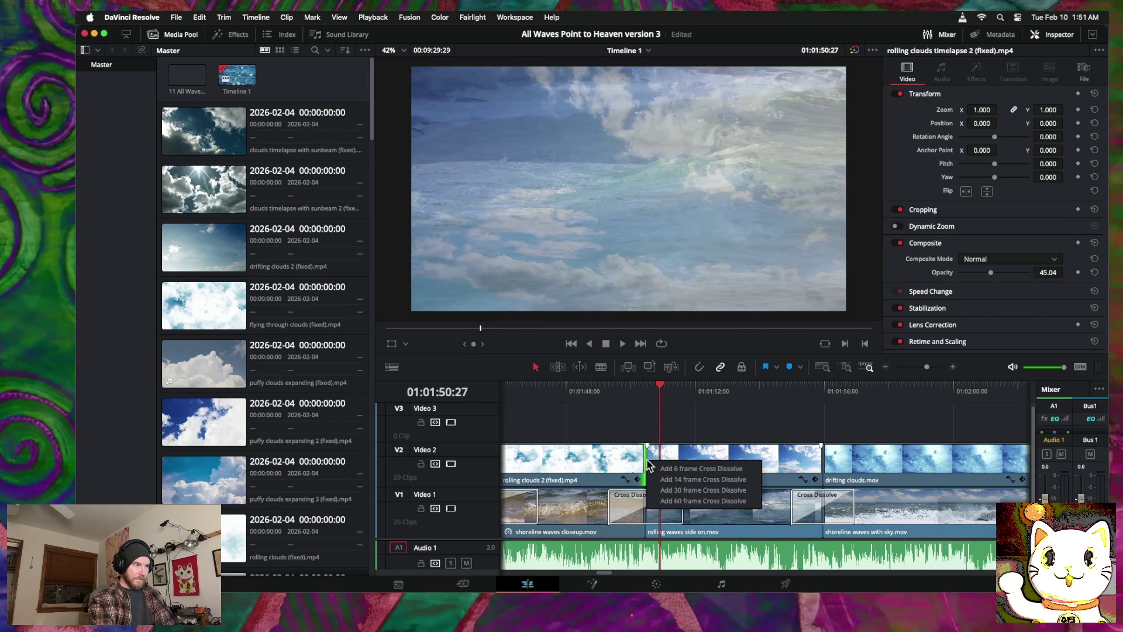
left_click(722, 501)
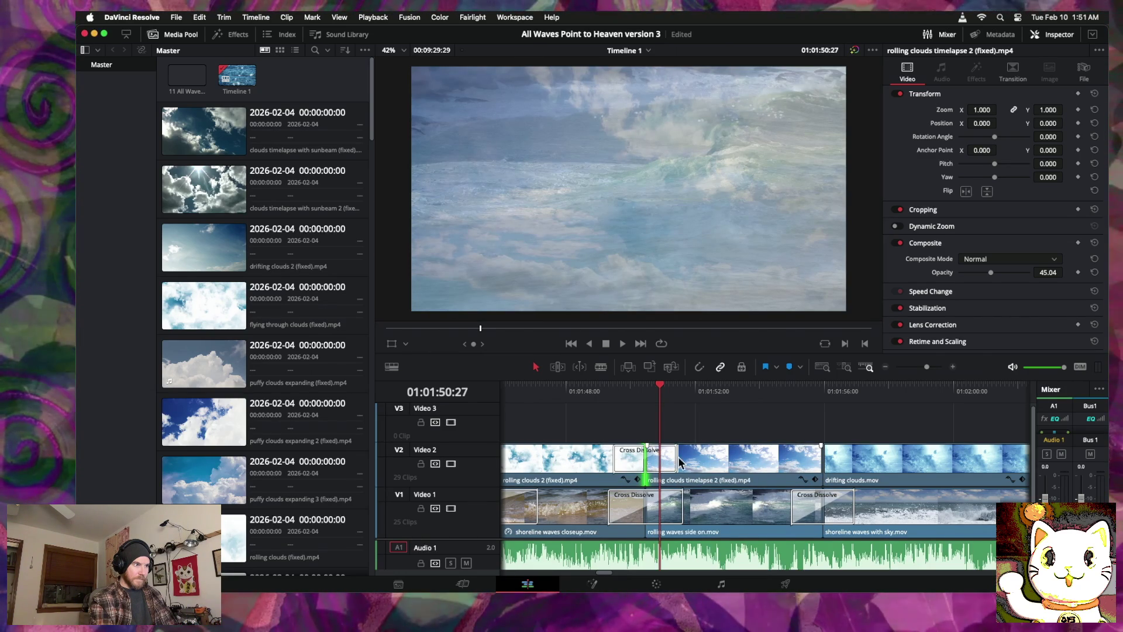
mouse_move(677, 462)
left_mouse_down()
mouse_move(702, 462)
mouse_move(691, 462)
left_mouse_up()
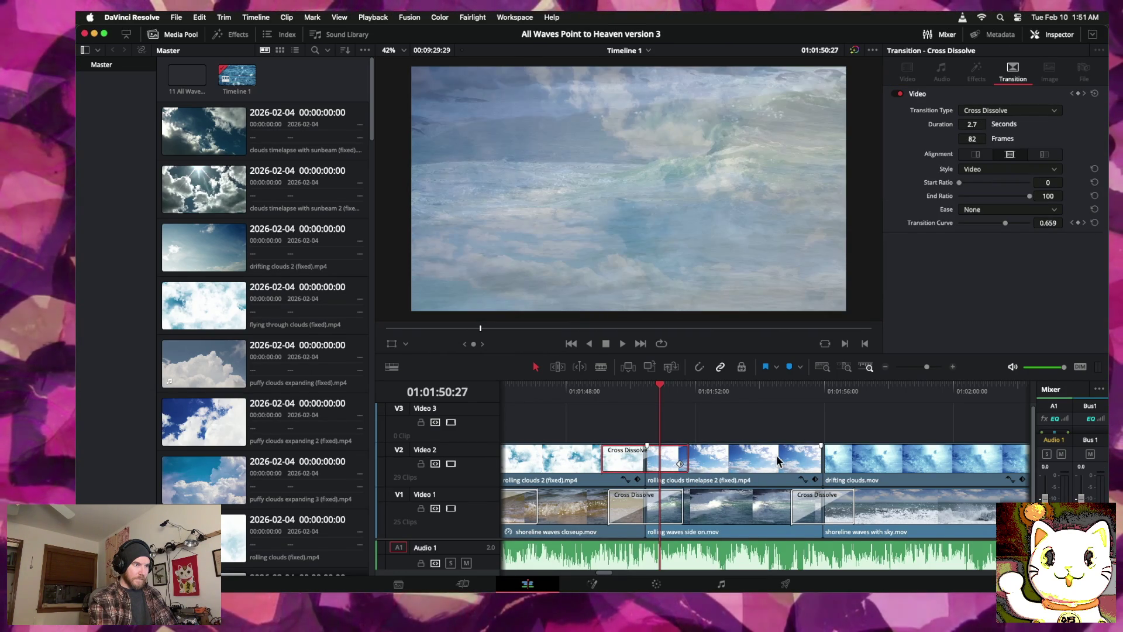
Step: Add a 92-frame cross dissolve into drifting clouds.mov and play back both dissolves
left_click(825, 459)
right_click(826, 462)
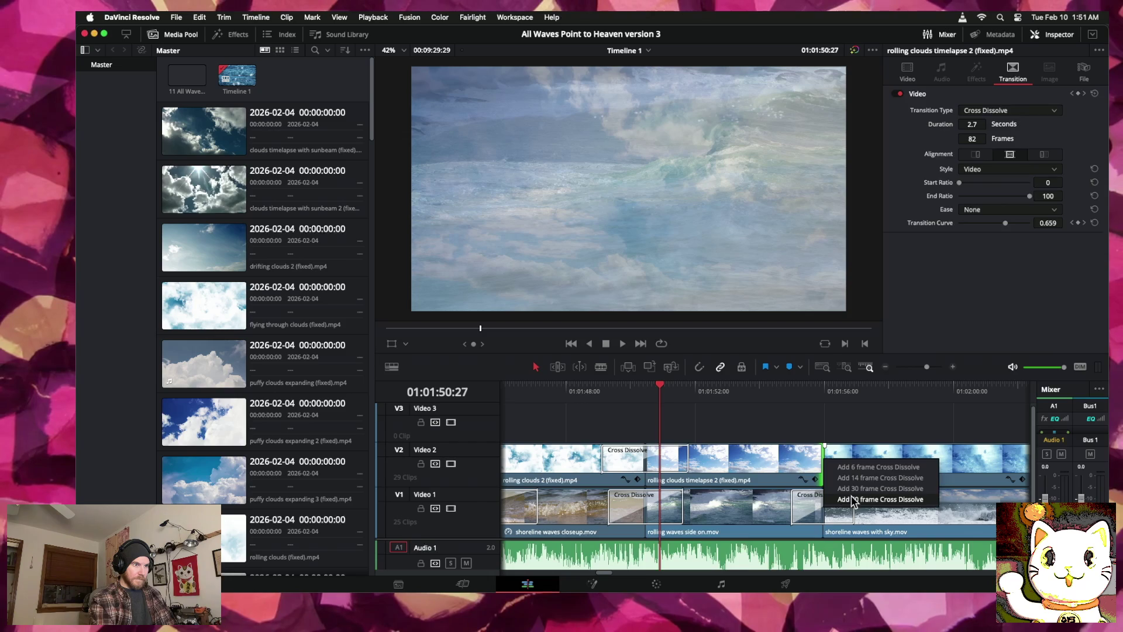
left_click(899, 499)
left_click_drag(853, 465, 871, 465)
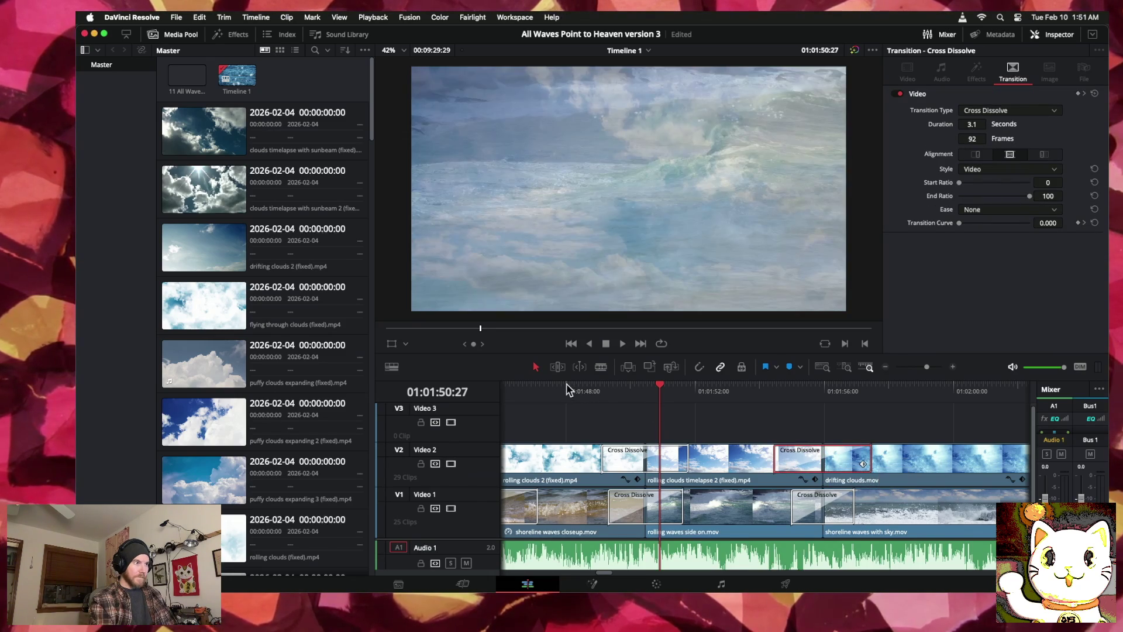
left_click(567, 389)
key("space")
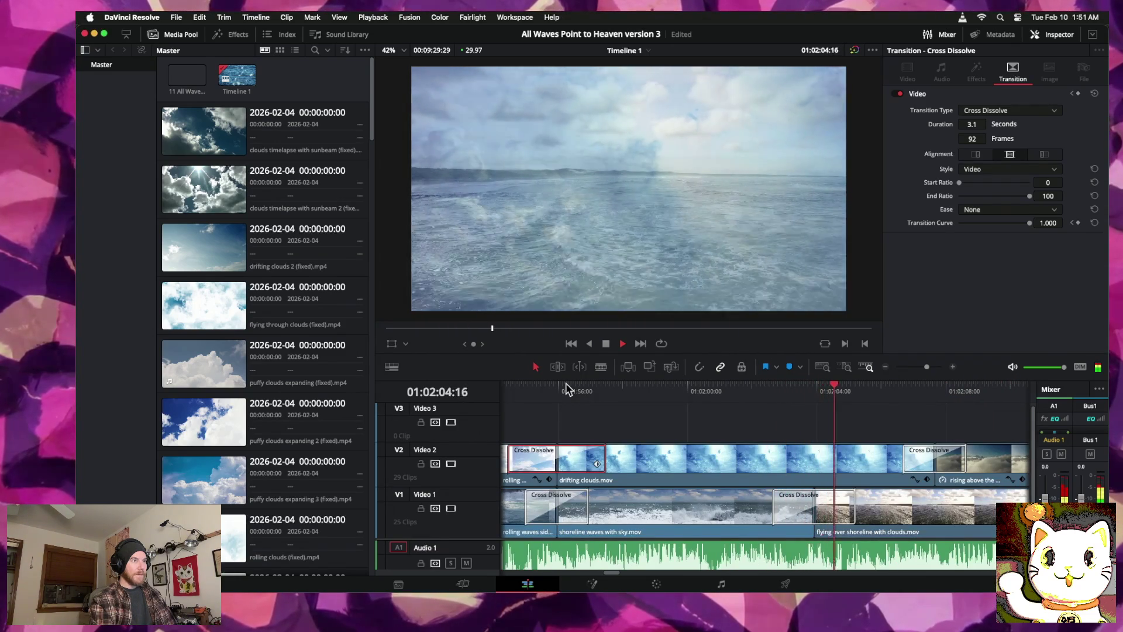
Step: Zoom out and play through the whole montage, then scrub back near the start
left_click(885, 367)
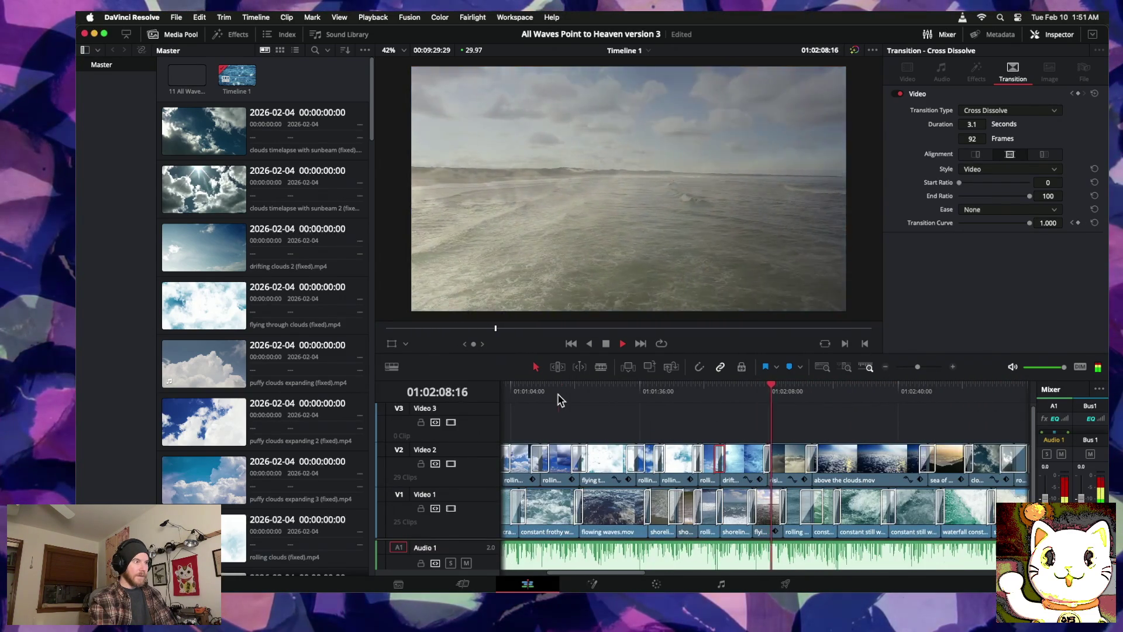
left_click(558, 395)
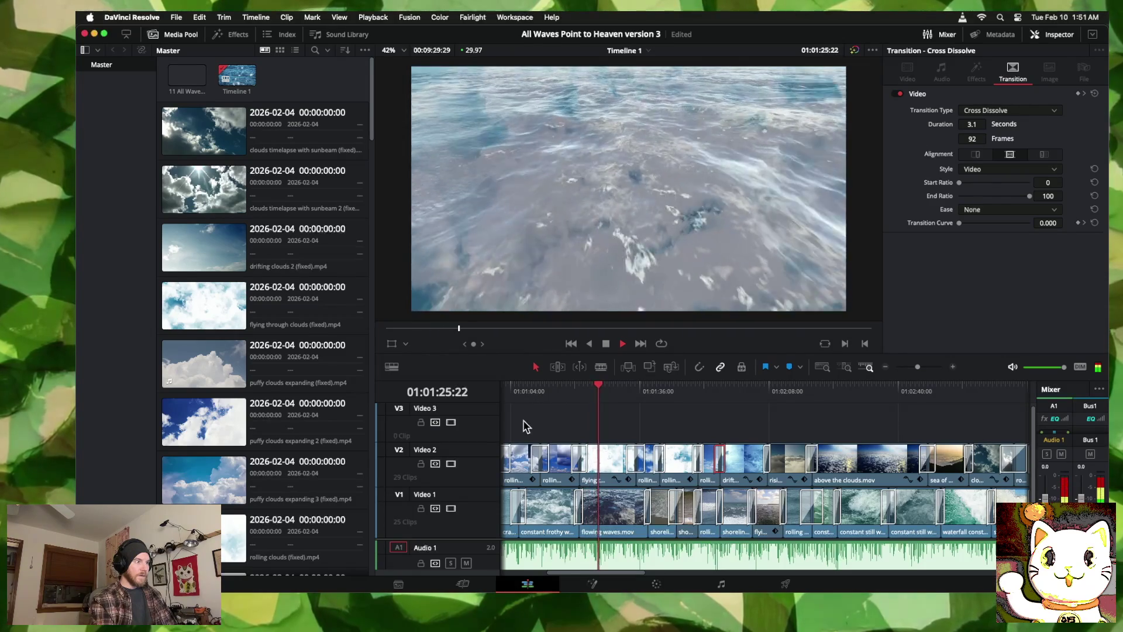
scroll(525, 428, "left", 3)
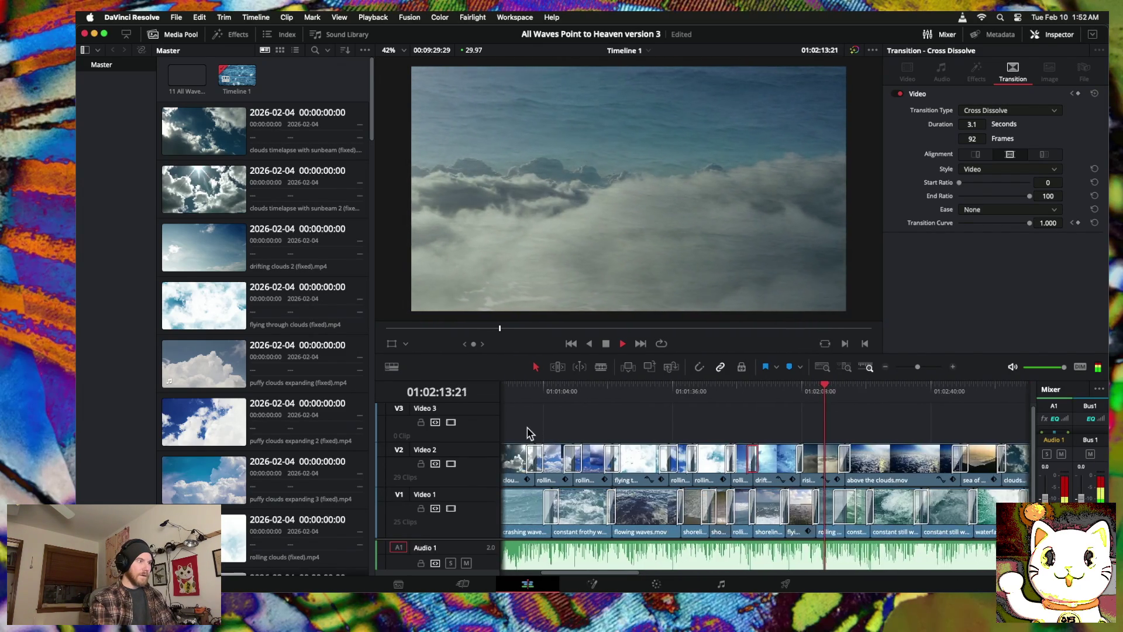
scroll(526, 433, "left", 2)
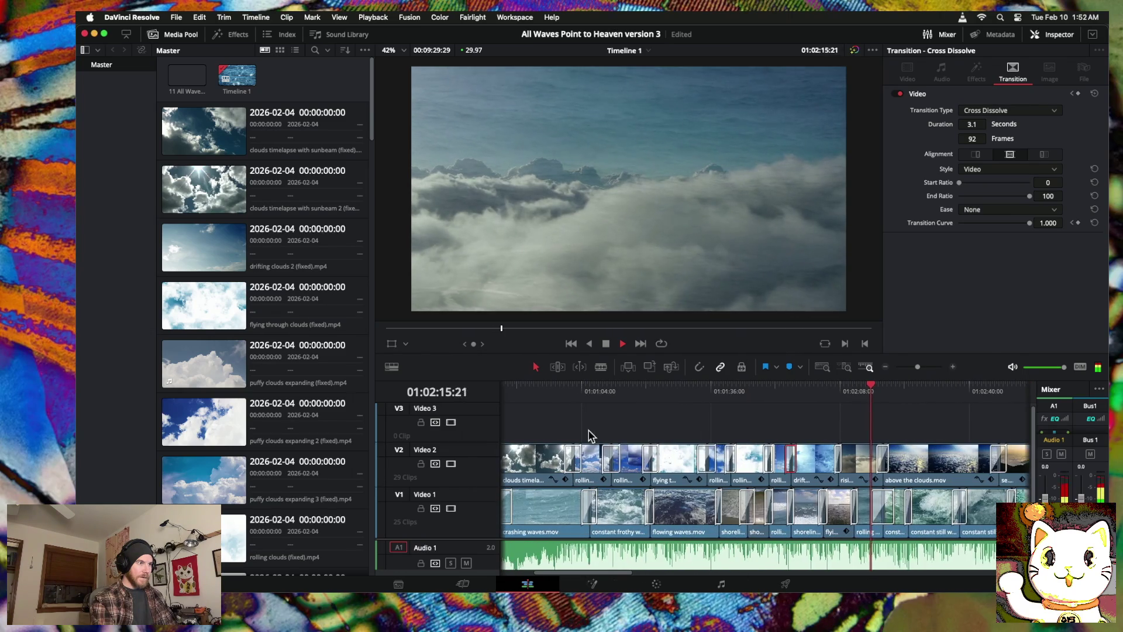
key("space")
scroll(589, 436, "left", 10)
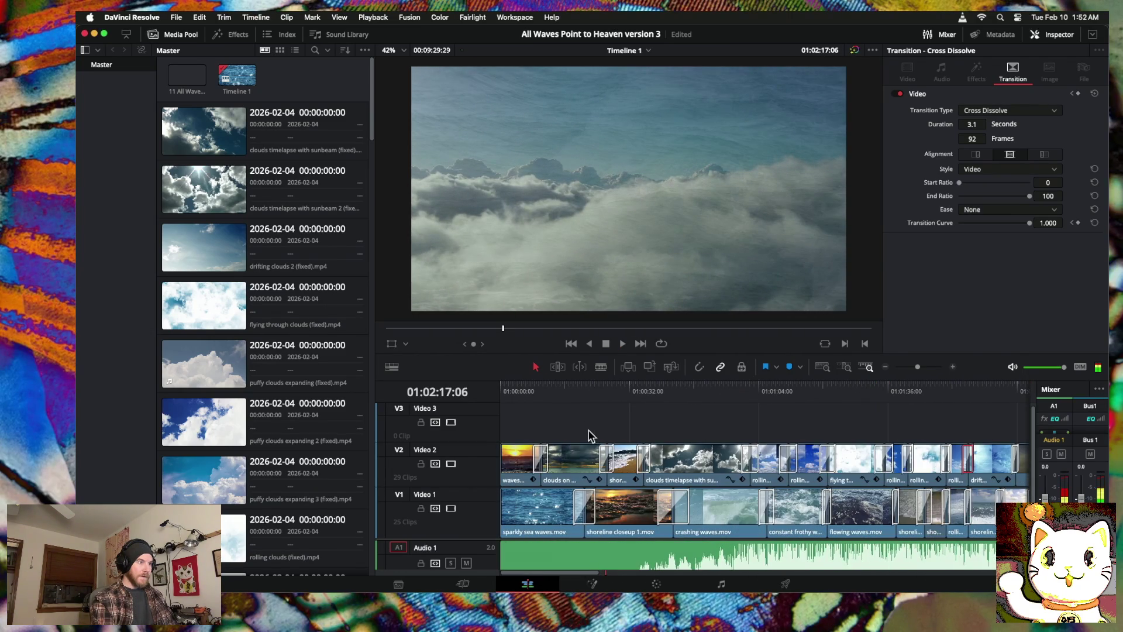
mouse_move(627, 388)
left_mouse_down()
mouse_move(547, 392)
mouse_move(569, 393)
left_mouse_up()
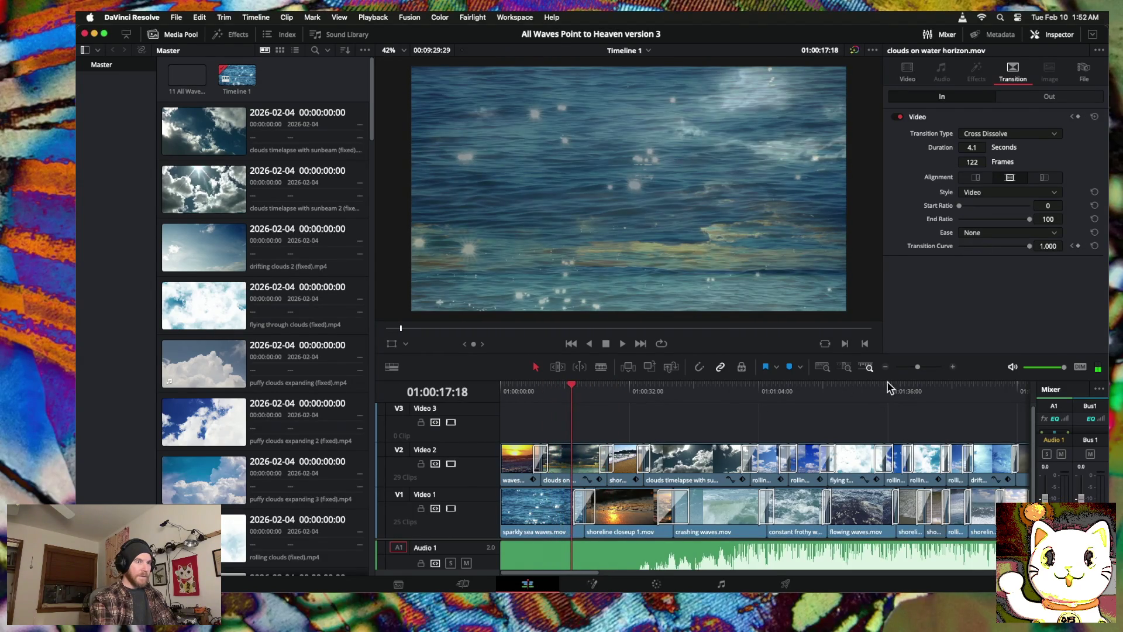
Step: Zoom in on the opening and replay it from 01:00:07:24
left_click(953, 369)
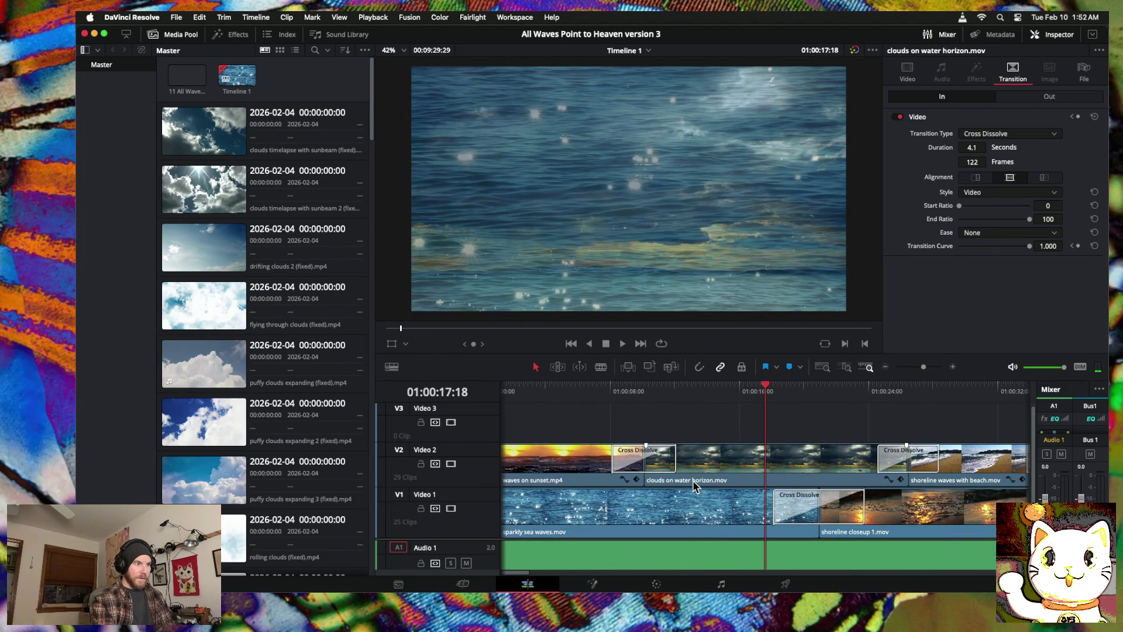
scroll(695, 486, "right", 2)
key("space")
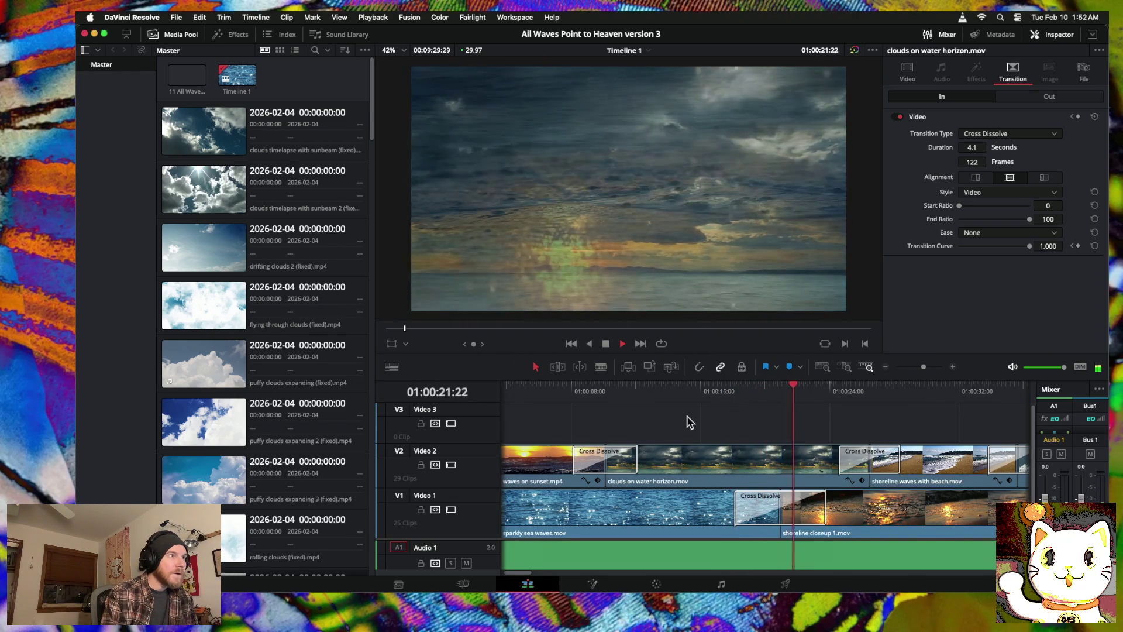
key("space")
left_click(570, 401)
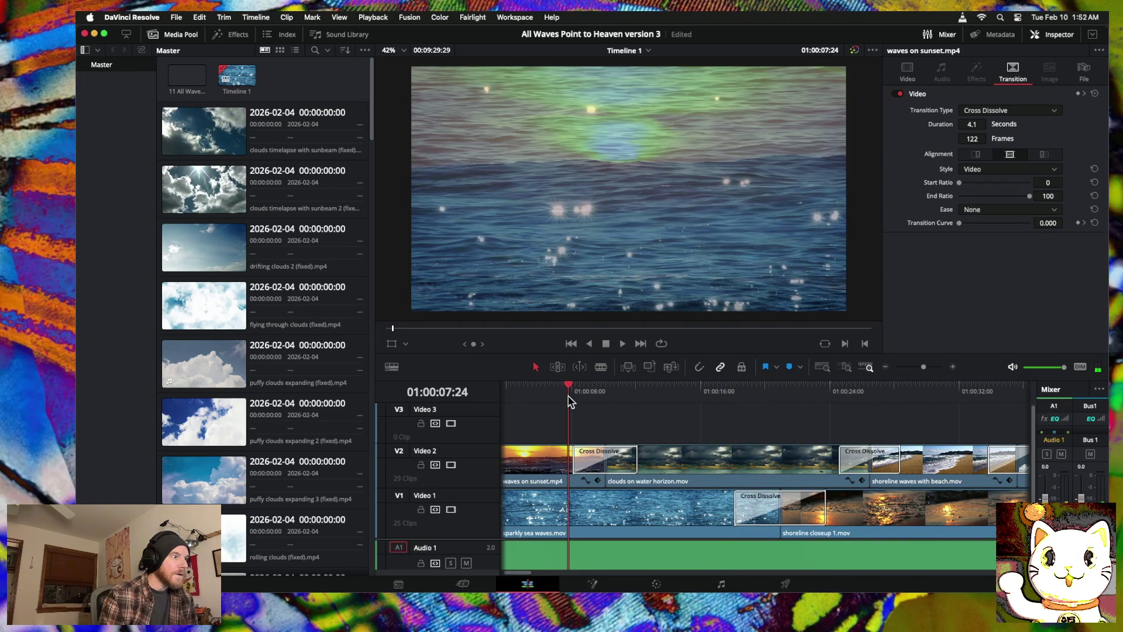
key("space")
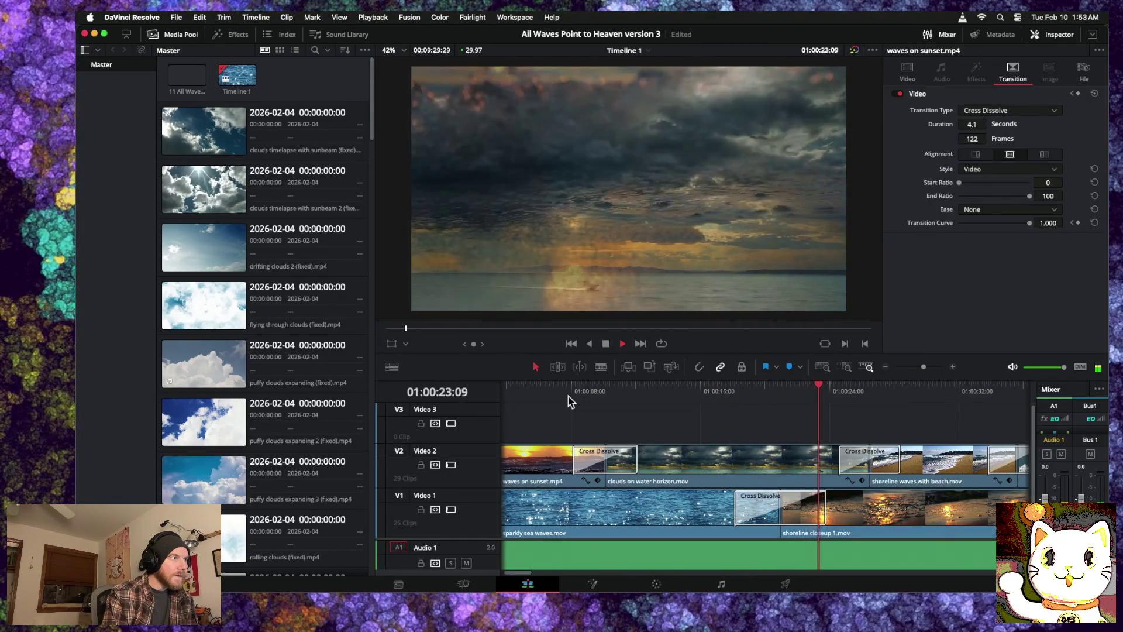
key("space")
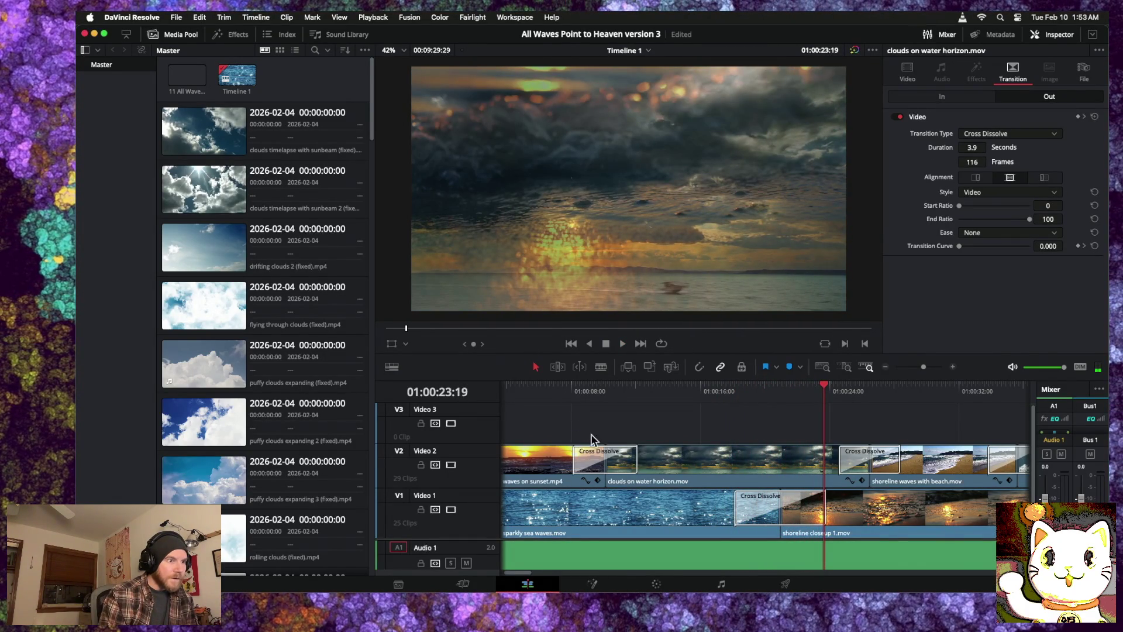
Step: Lift clouds on water horizon.mov to Video 3, slide it later, and play it back
mouse_move(767, 459)
left_mouse_down()
mouse_move(770, 439)
mouse_move(783, 439)
mouse_move(770, 439)
left_mouse_up()
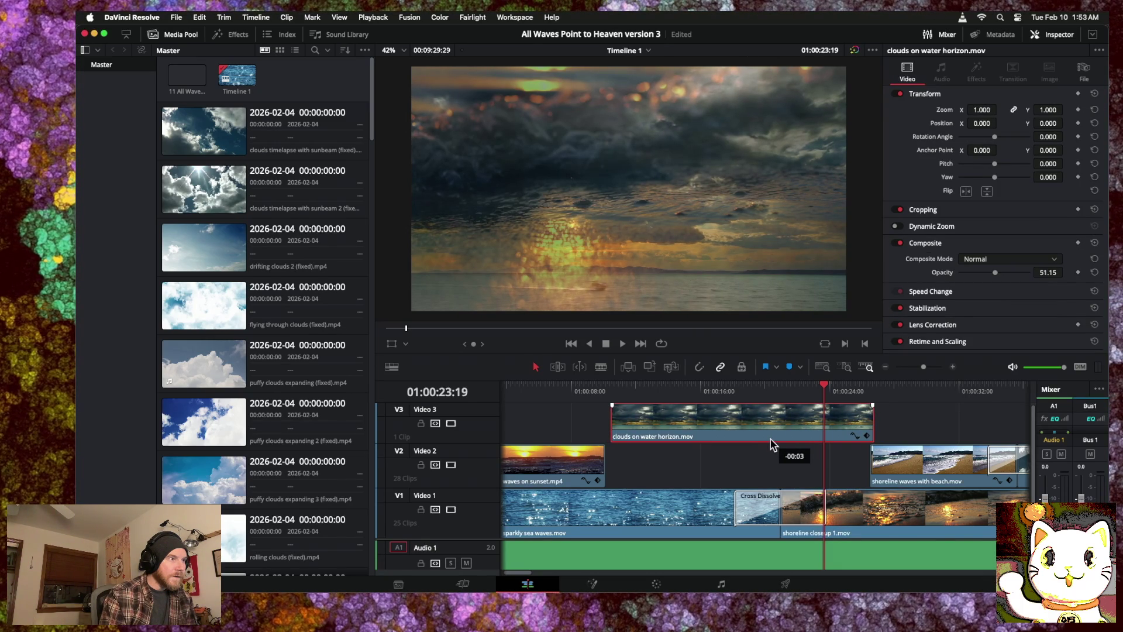
key("space")
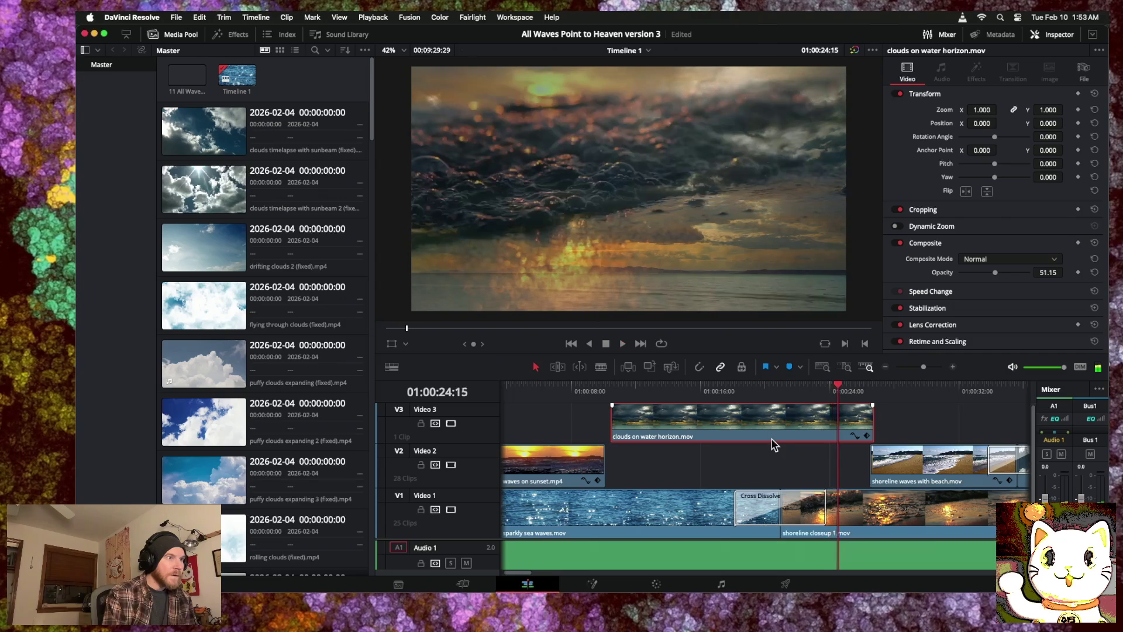
left_click_drag(771, 439, 782, 440)
left_click_drag(838, 386, 654, 394)
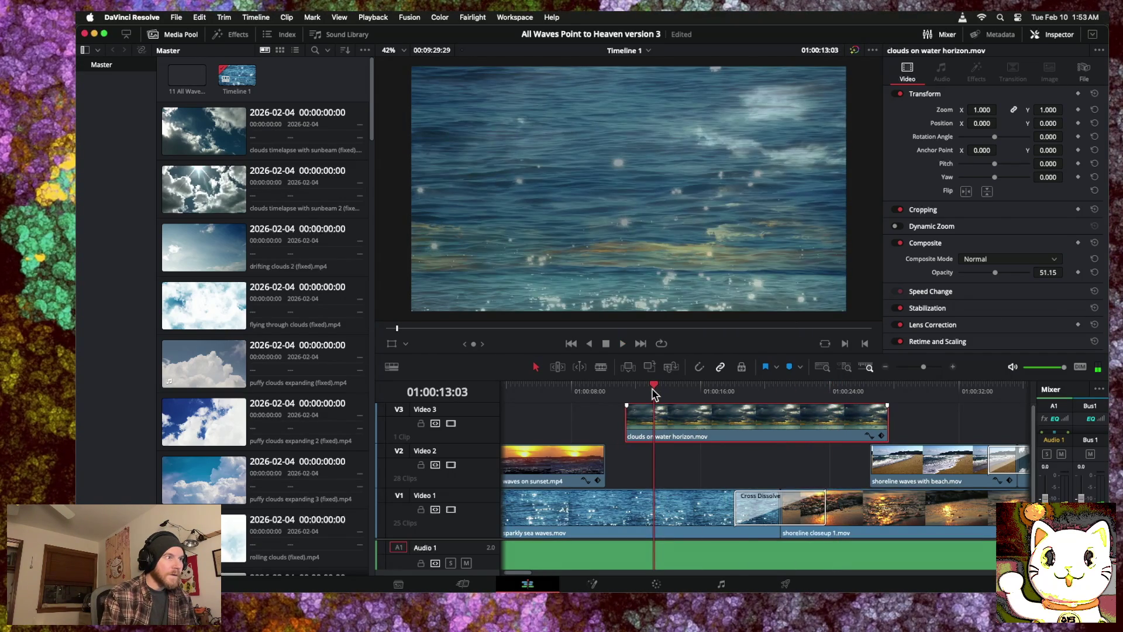
key("space")
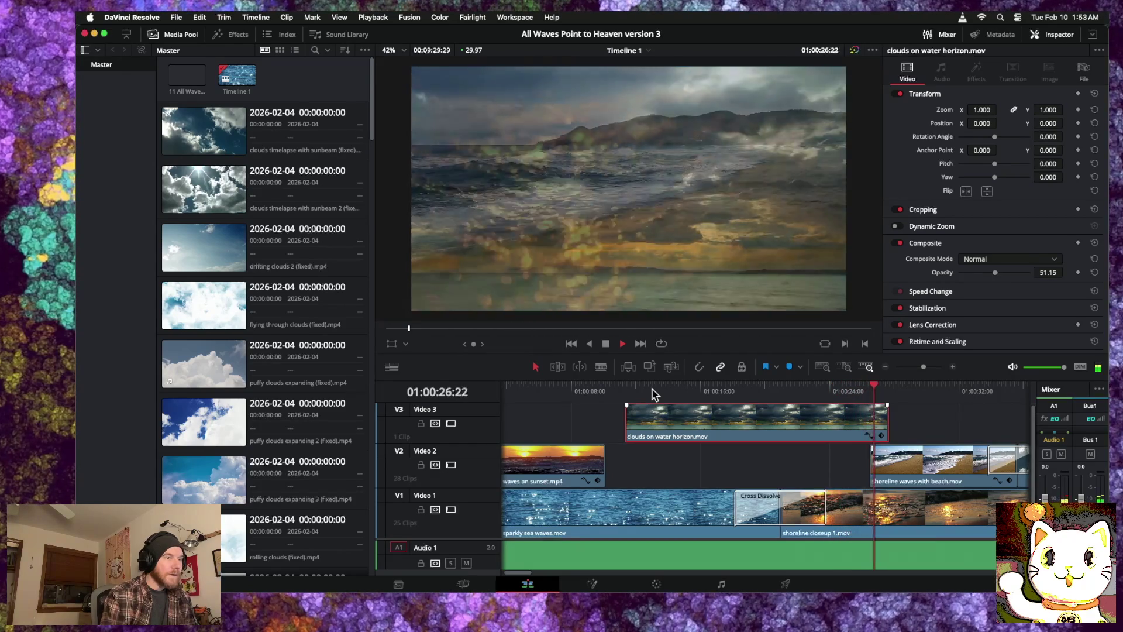
Step: Trim both ends of the clip and drop it back onto Video 2 after waves on sunset
left_click_drag(888, 417, 871, 420)
left_click_drag(627, 422, 607, 422)
left_click_drag(709, 430, 709, 453)
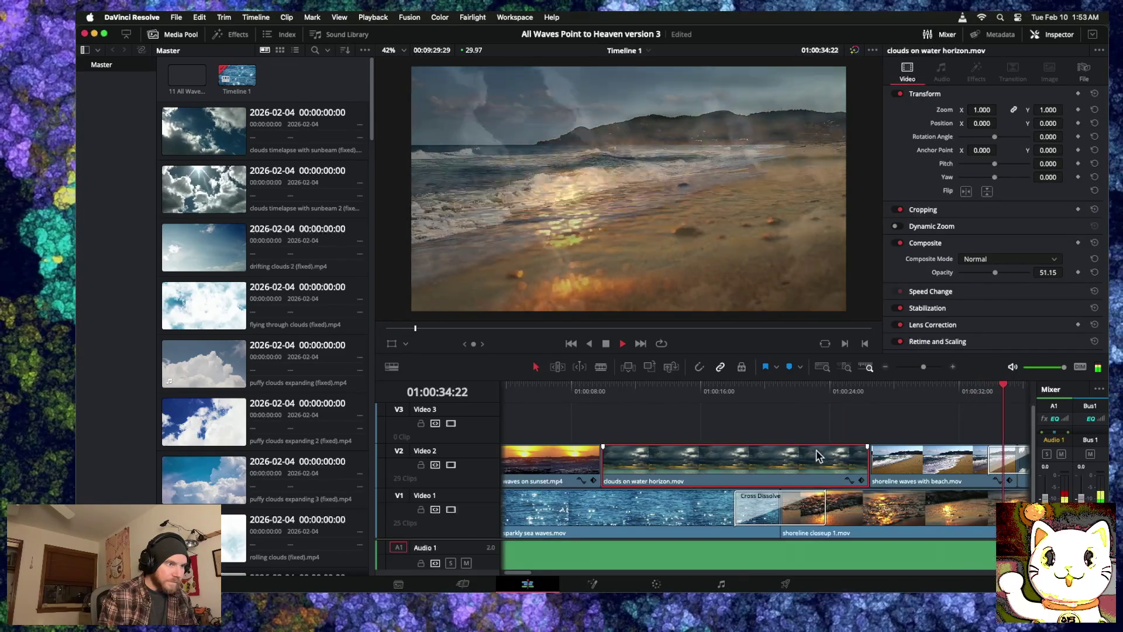
left_click(869, 462)
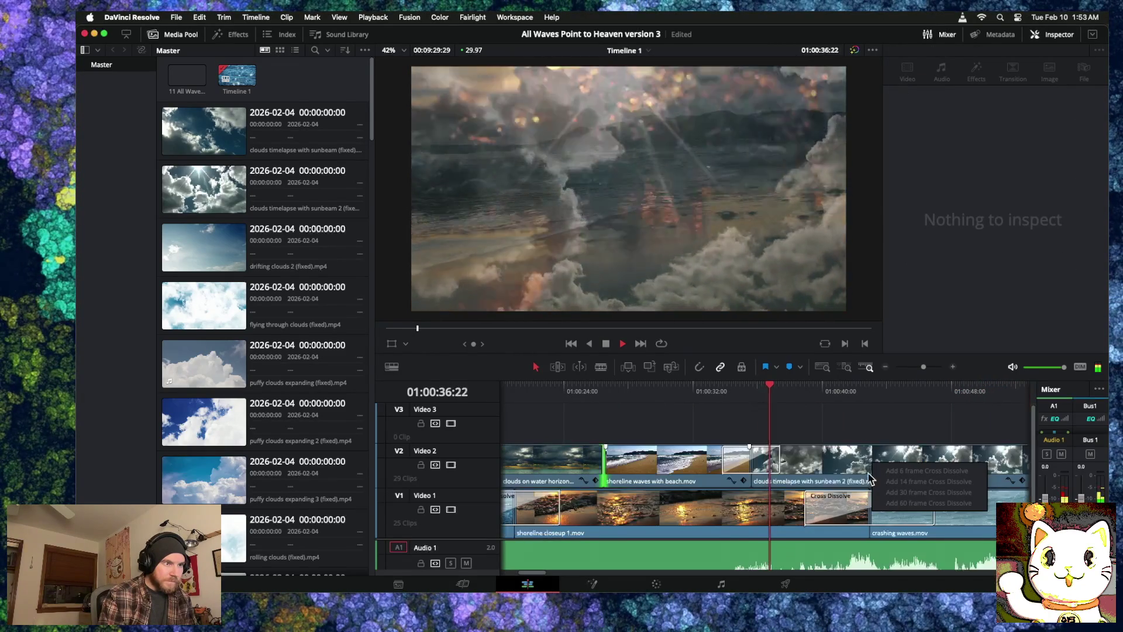
Step: Add a cross dissolve at a Video 2 cut and lengthen it to 96 frames
key("space")
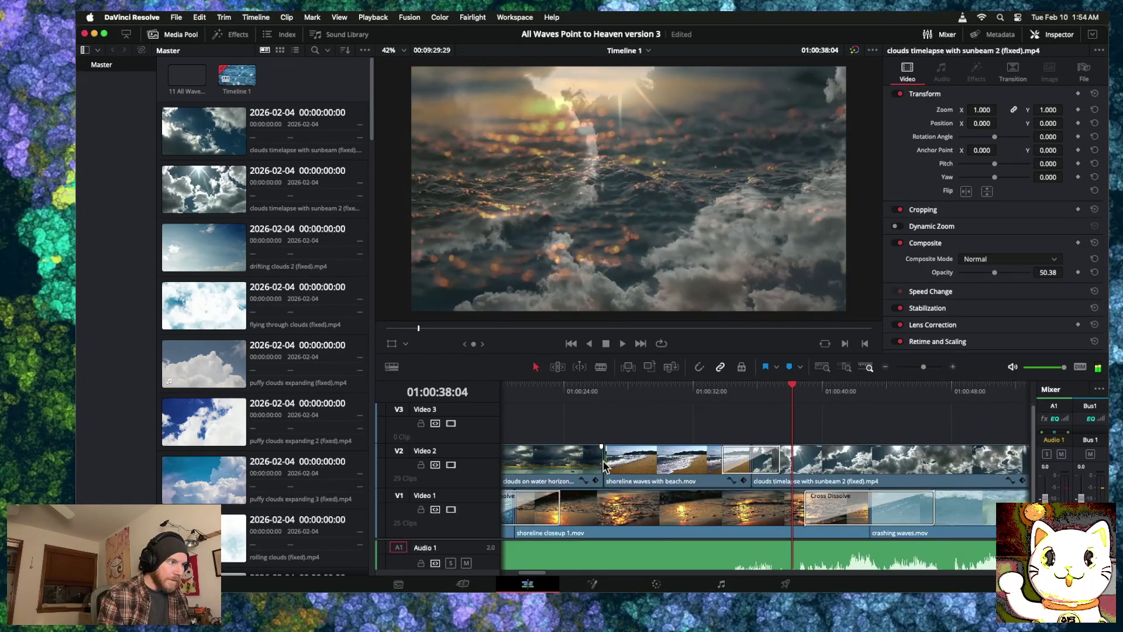
right_click(605, 463)
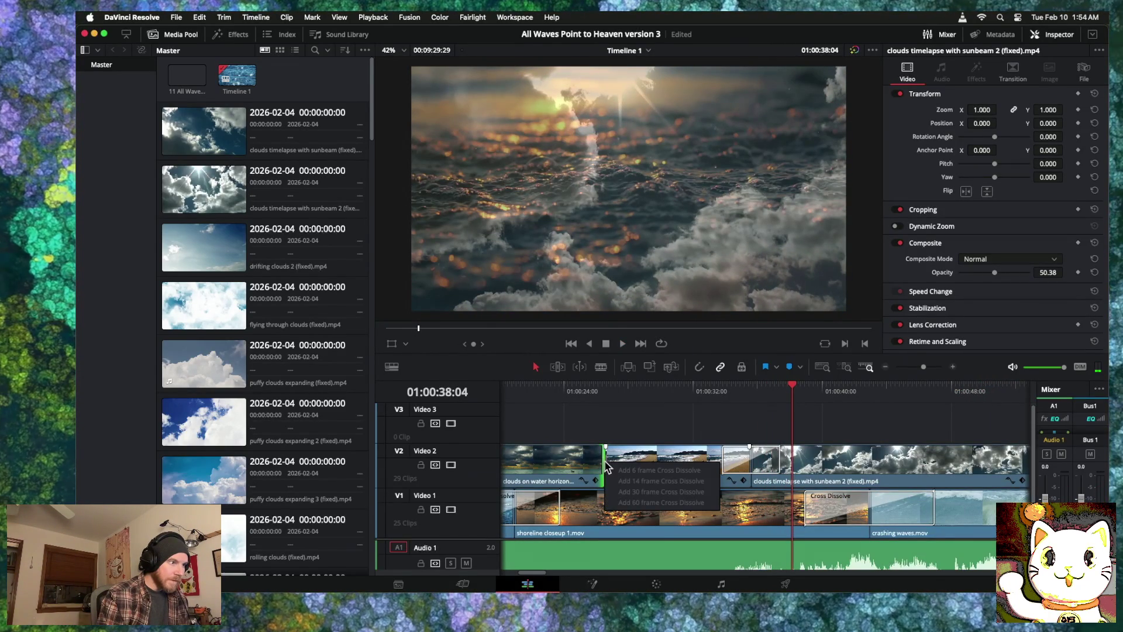
left_click(601, 455)
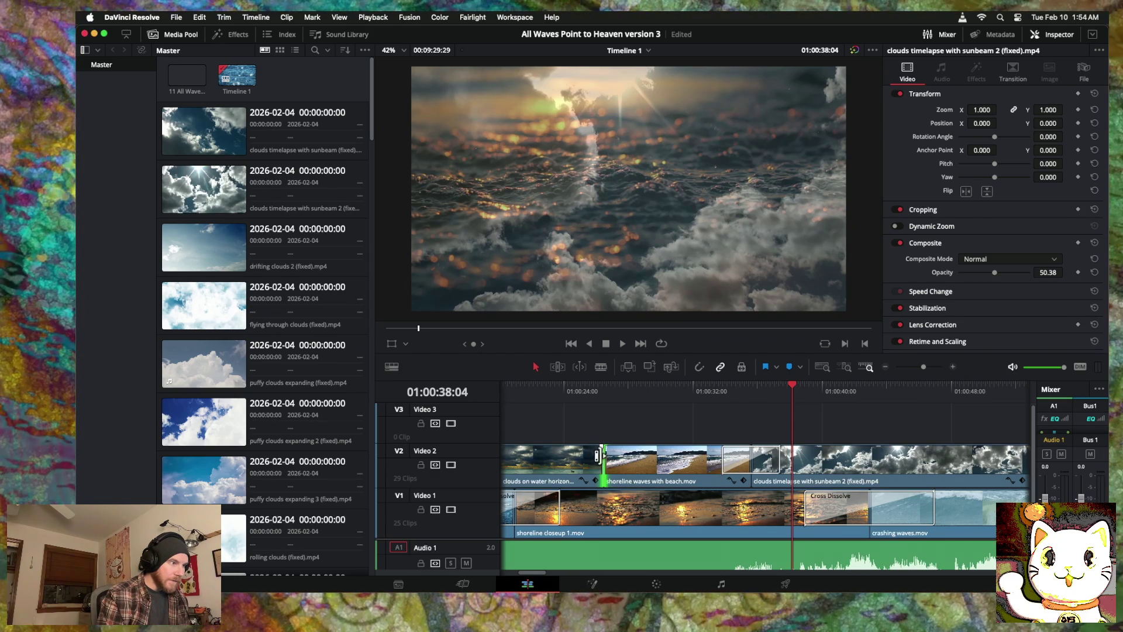
right_click(605, 462)
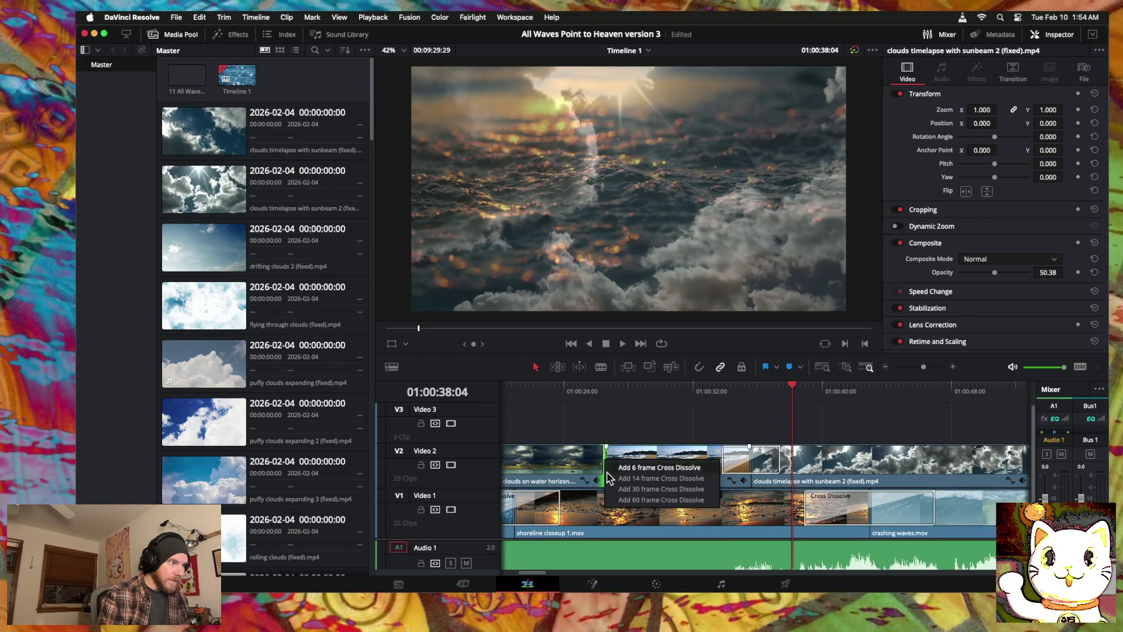
left_click(616, 501)
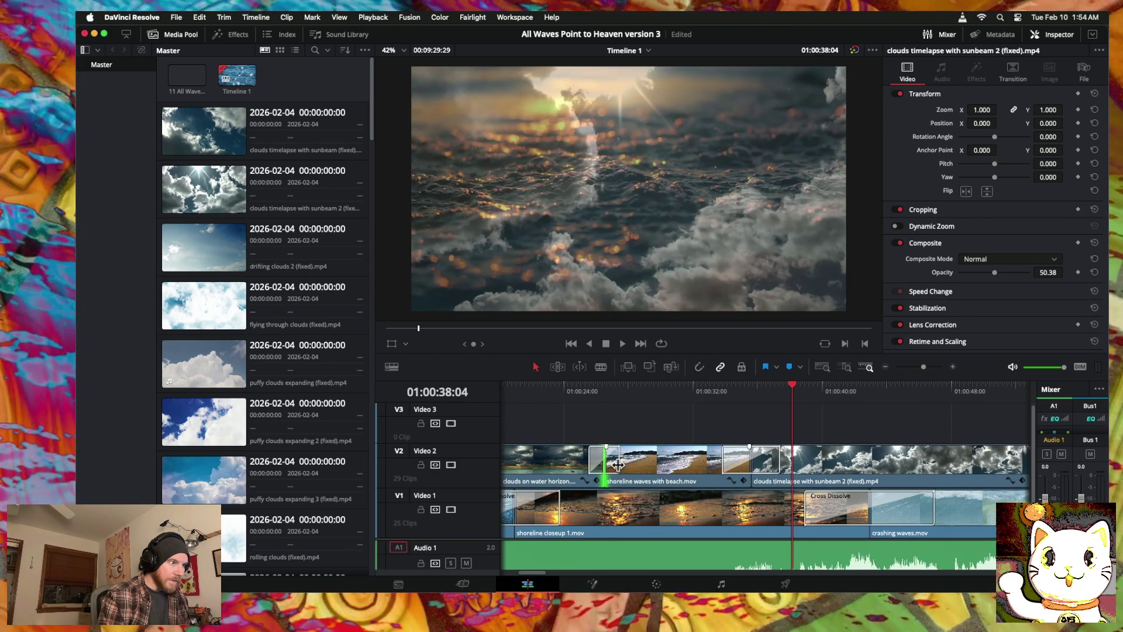
left_click_drag(617, 465, 627, 465)
scroll(585, 468, "left", 5)
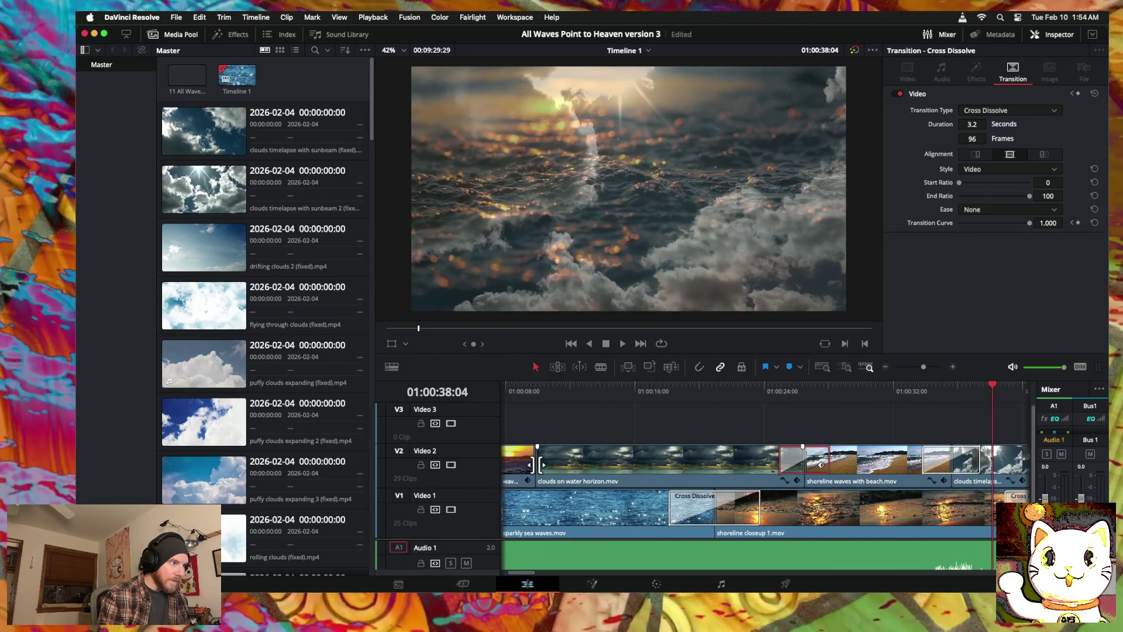
Step: Try a 4.3-second cross dissolve at an earlier Video 2 cut, then undo it
right_click(537, 464)
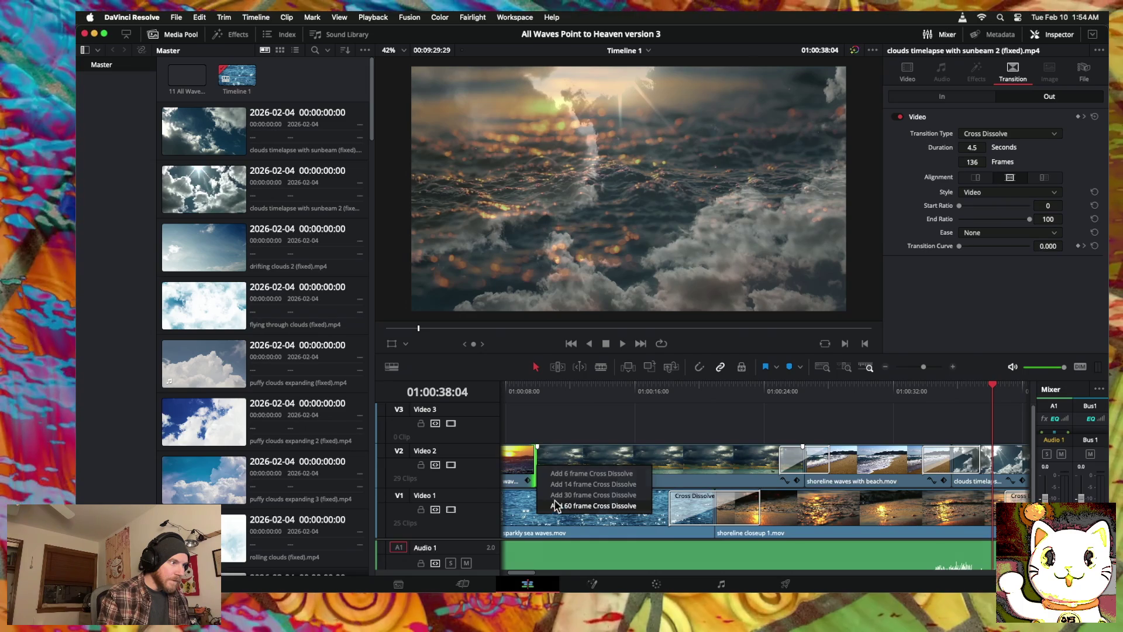
left_click(555, 503)
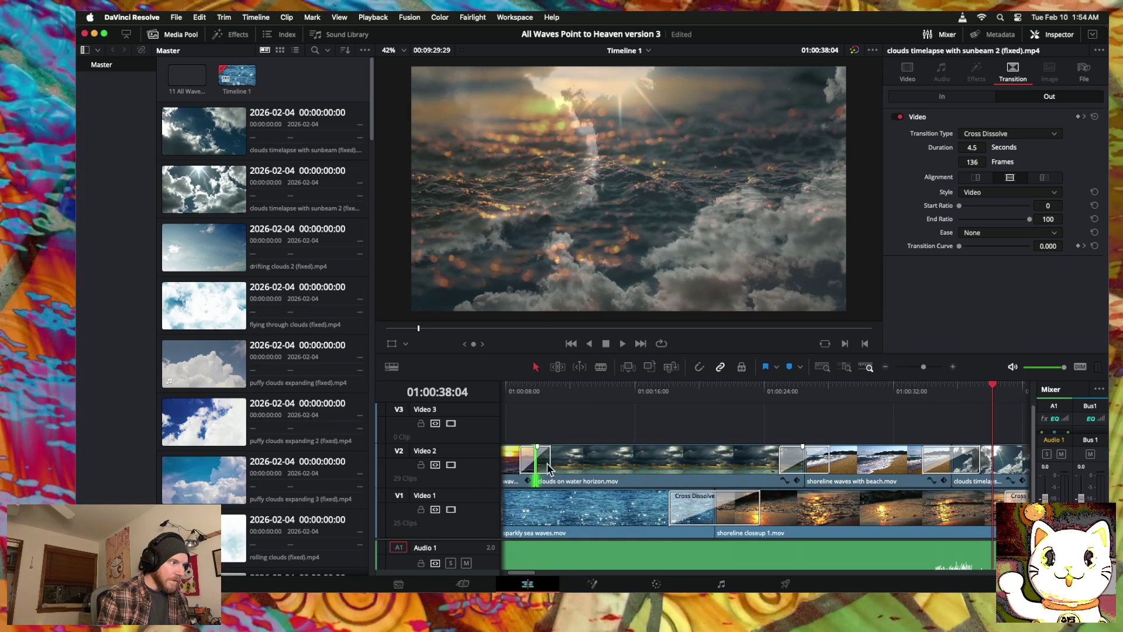
left_click(549, 462)
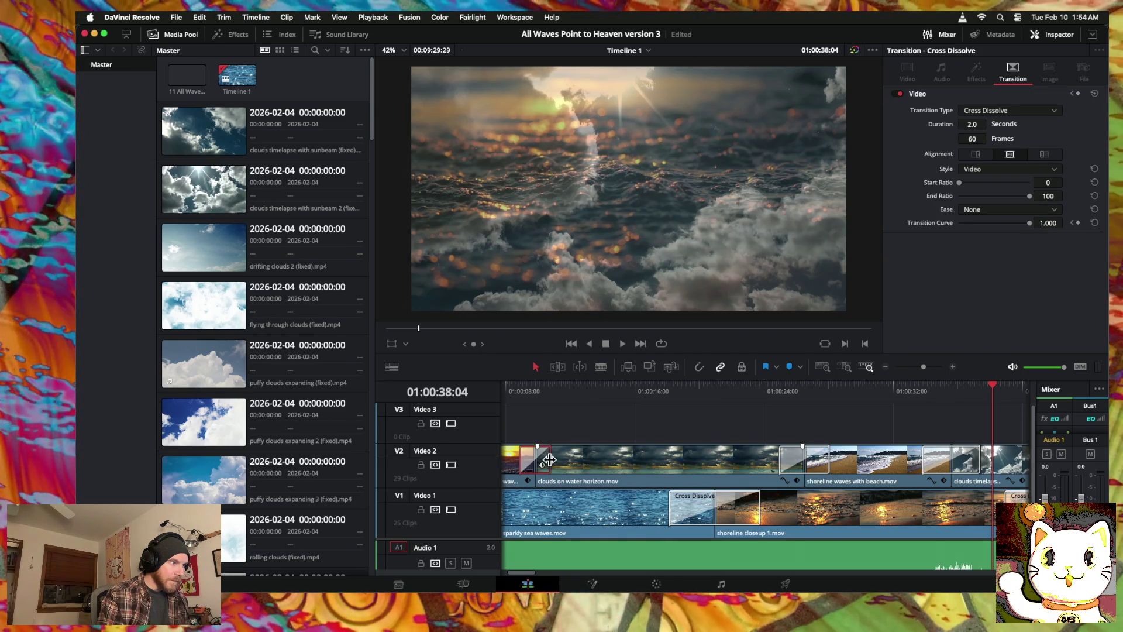
mouse_move(549, 461)
left_mouse_down()
mouse_move(591, 462)
mouse_move(562, 466)
left_mouse_up()
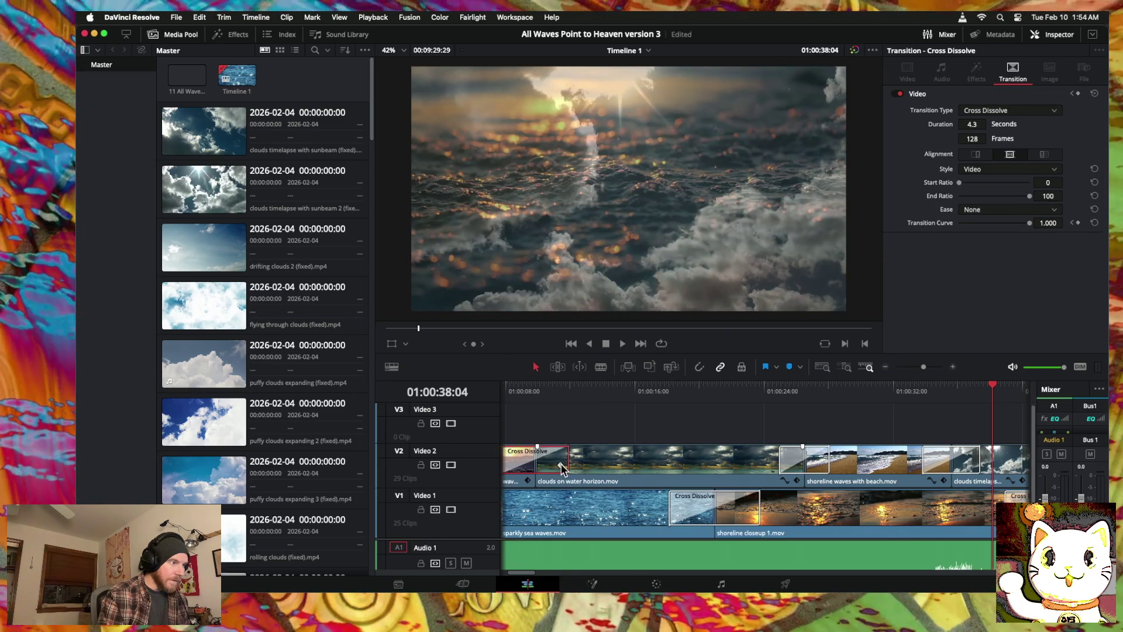
scroll(560, 468, "left", 5)
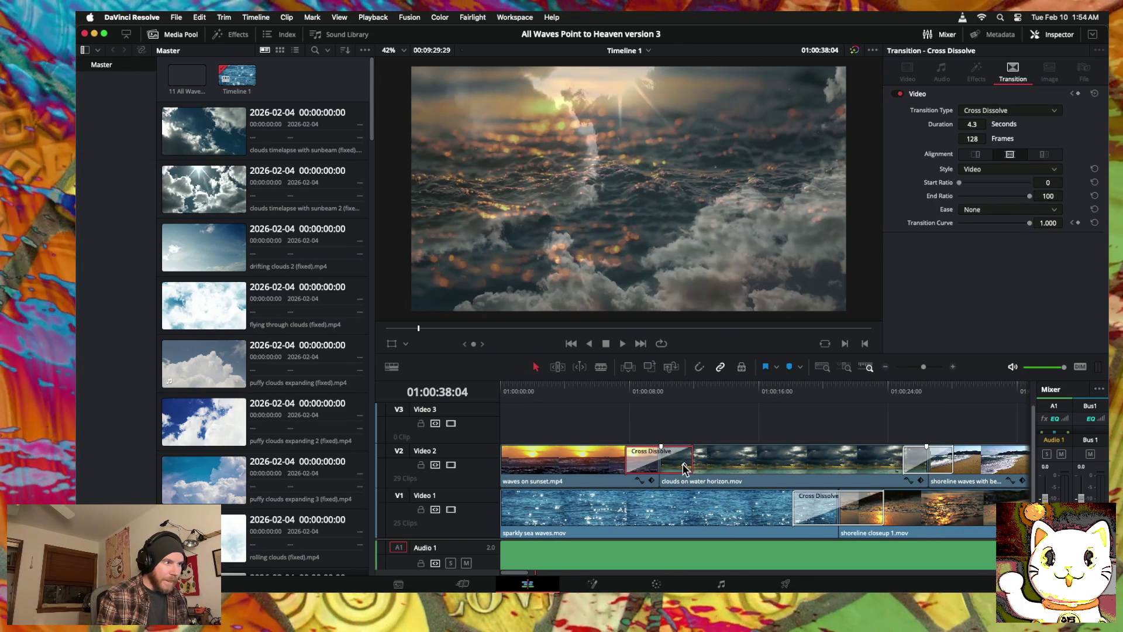
key("super+z")
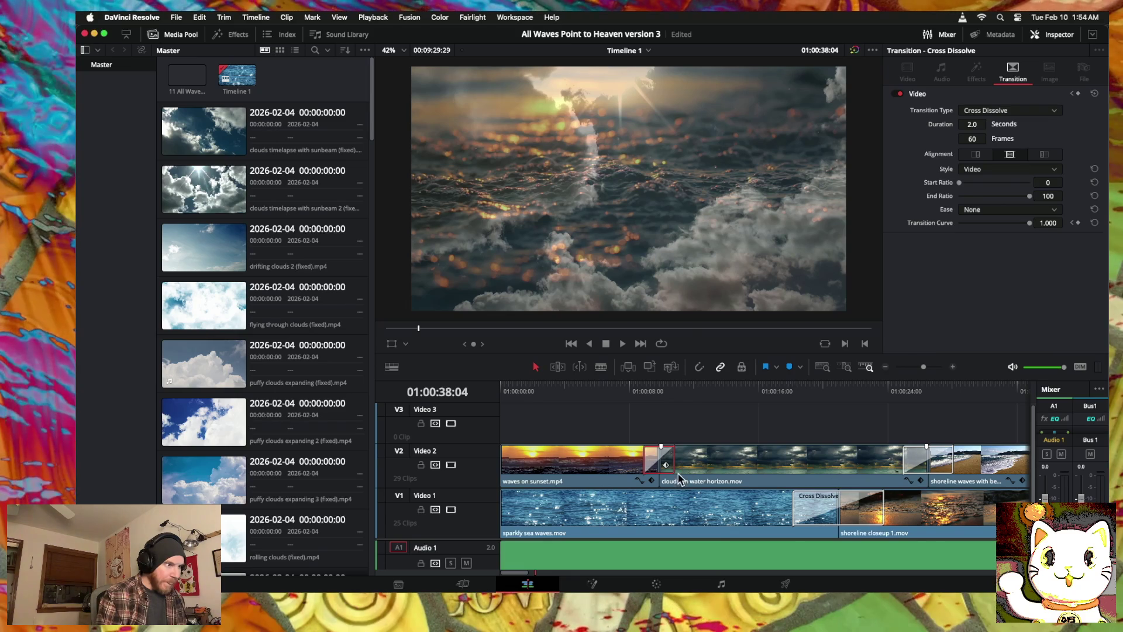
key("super+z")
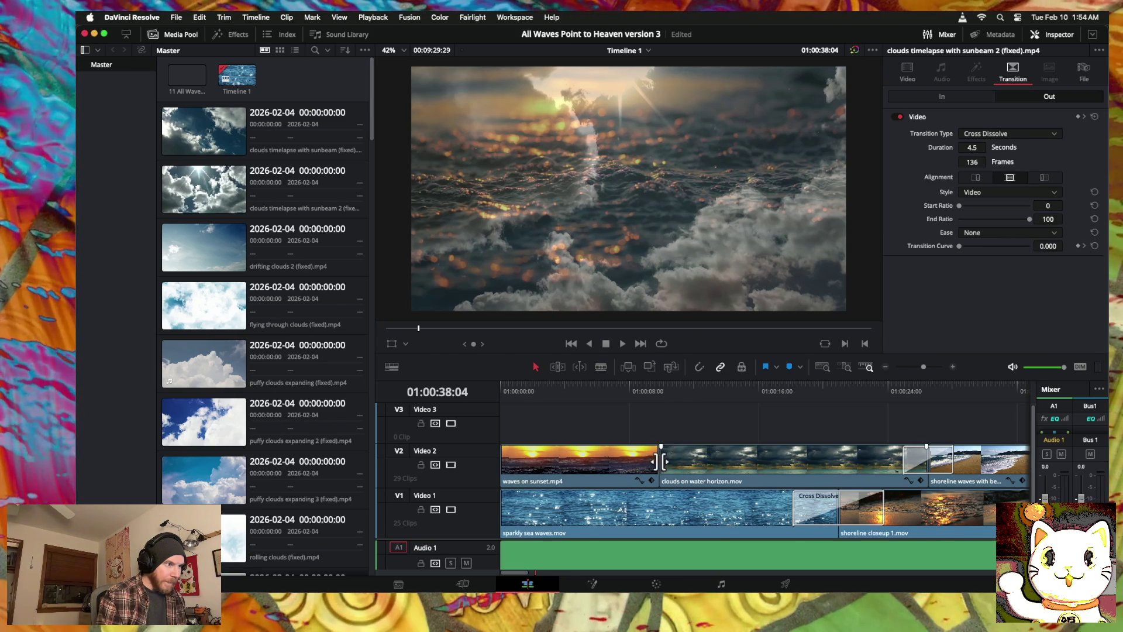
Step: Add a 3.7-second sunset-to-clouds dissolve and lengthen the clouds-to-shoreline dissolve to 5.1 seconds
right_click(662, 462)
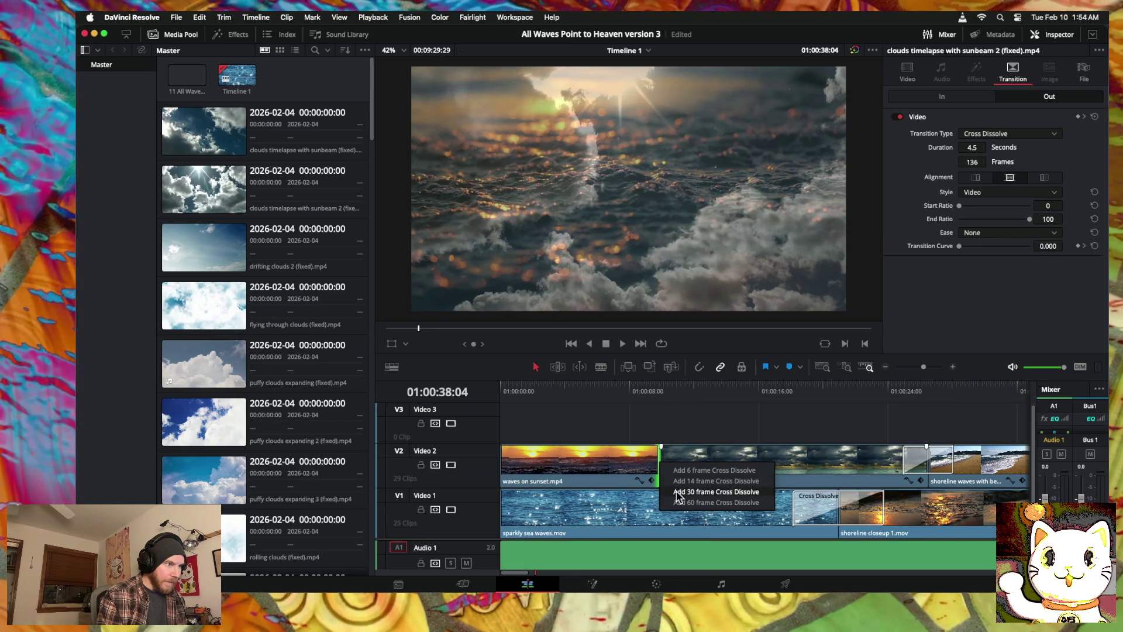
left_click(682, 502)
left_click_drag(678, 459, 712, 458)
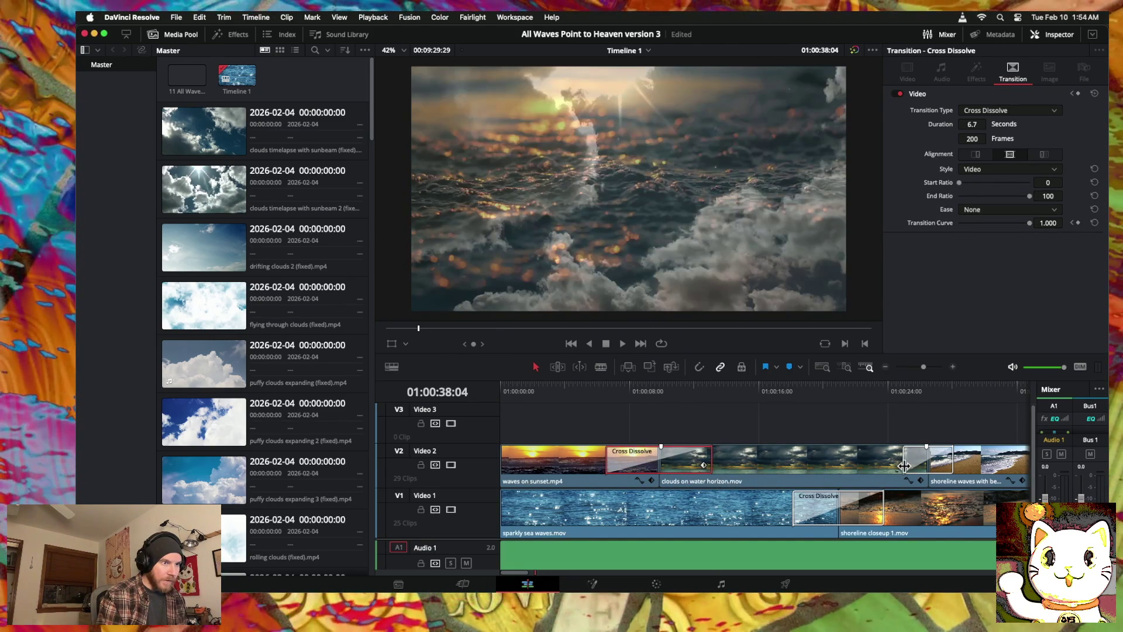
left_click_drag(904, 467, 889, 465)
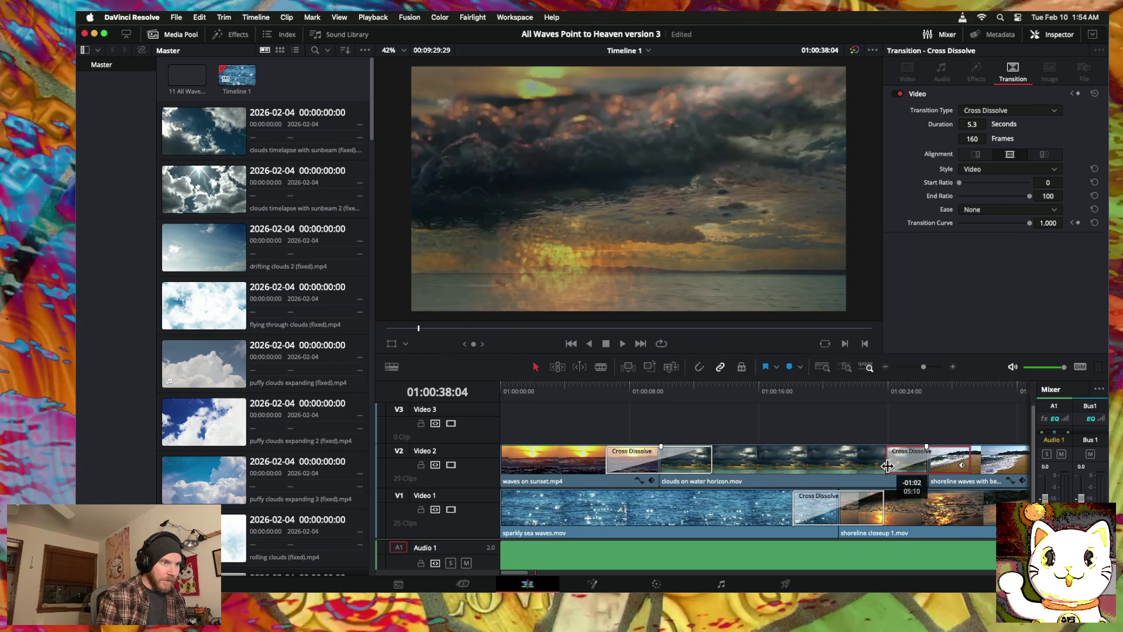
scroll(819, 477, "right", 5)
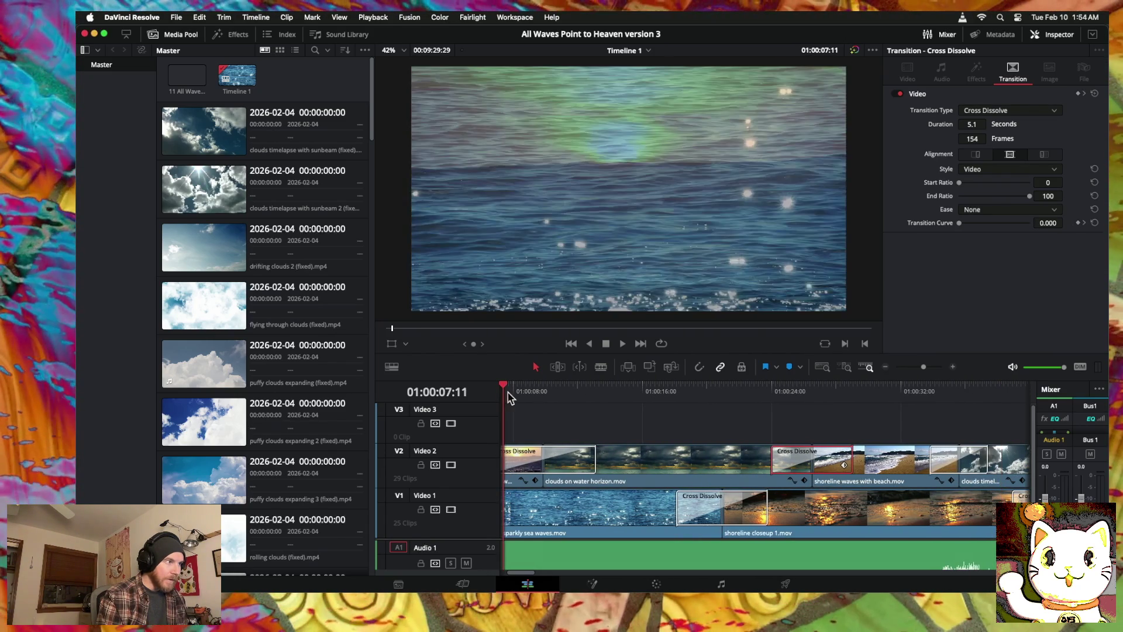
Step: Play the timeline to preview the new dissolves between the wave, cloud and shoreline clips
key("space")
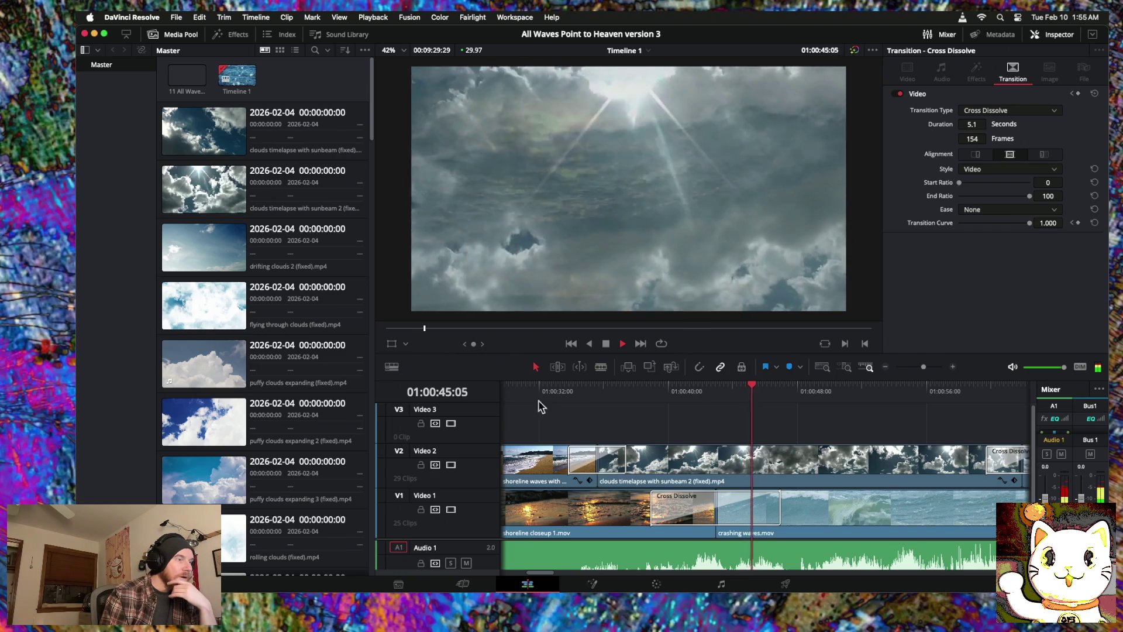
Step: Stop playback and zoom the timeline out to see the whole edit
left_click(886, 367)
left_click(887, 368)
left_click(889, 369)
key("space")
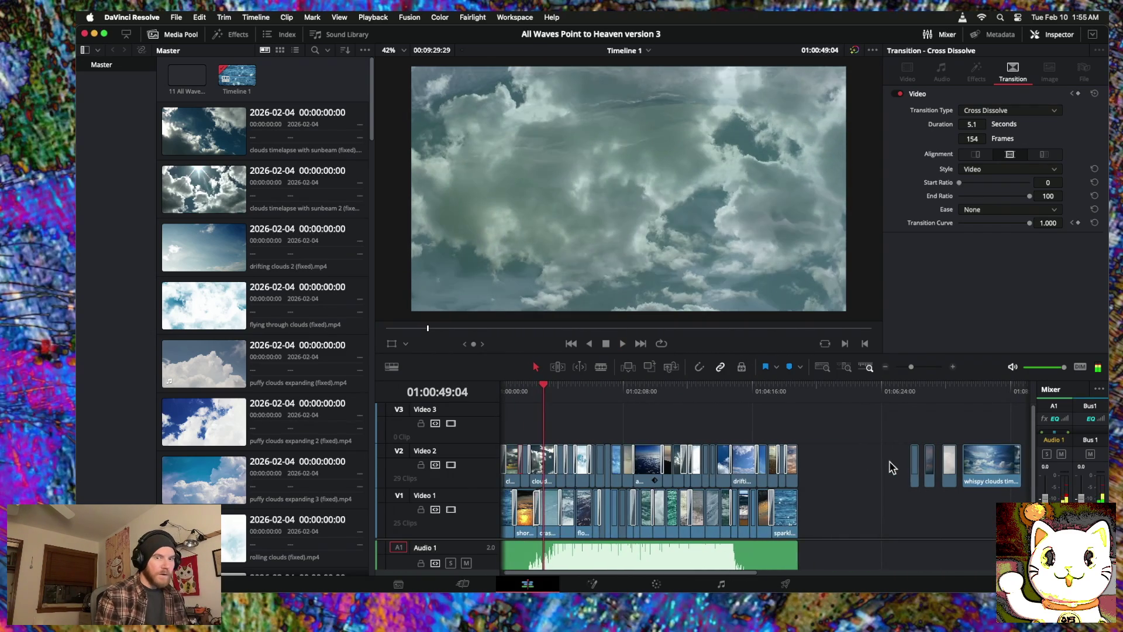
scroll(890, 467, "right", 10)
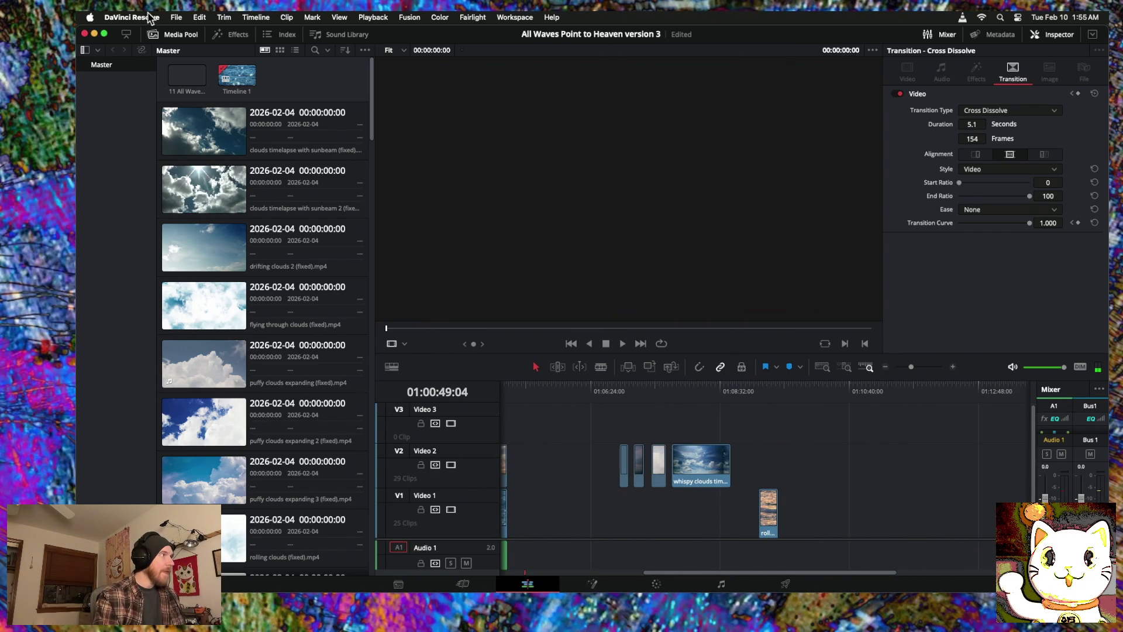
Step: Save the project, select all timeline clips, and switch to the Deliver page
left_click(176, 17)
left_click(186, 100)
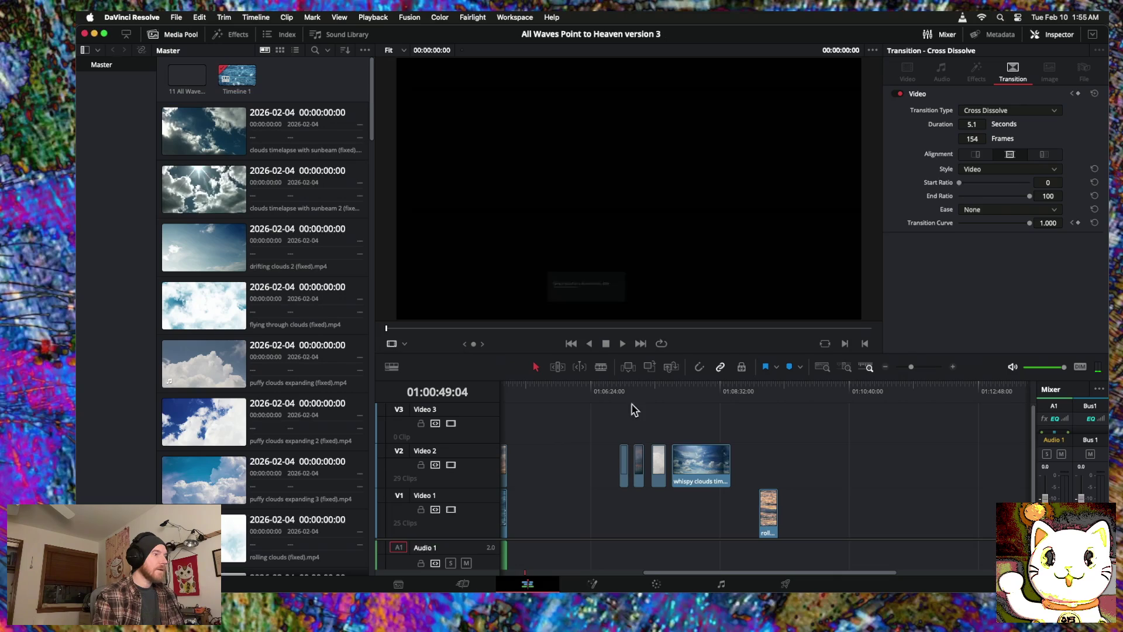
left_click_drag(867, 456, 602, 531)
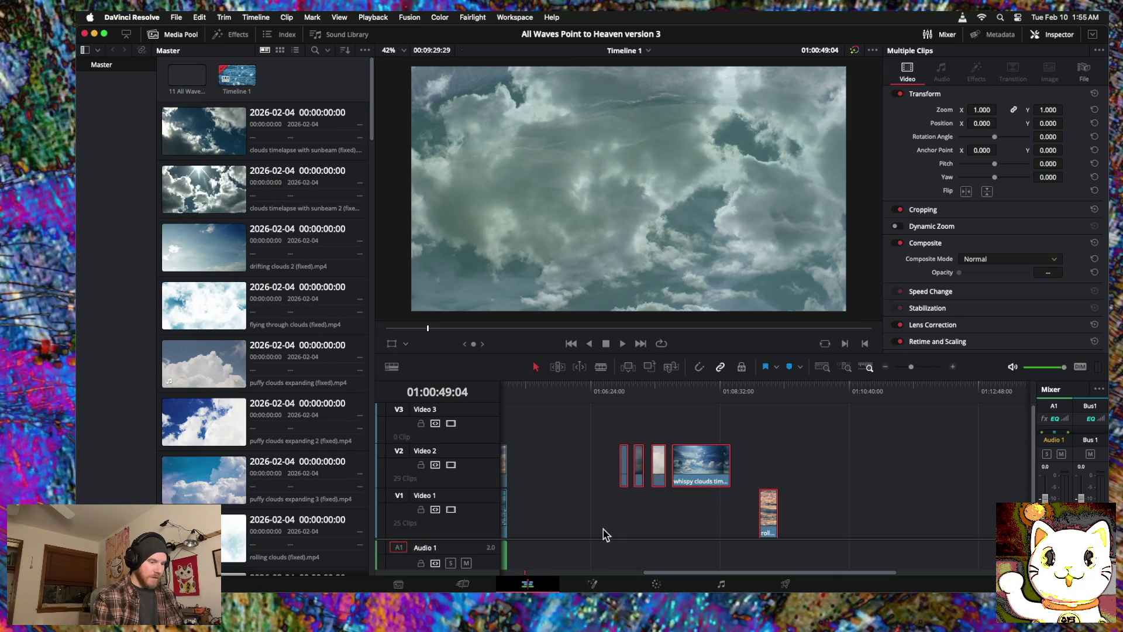
left_click(785, 583)
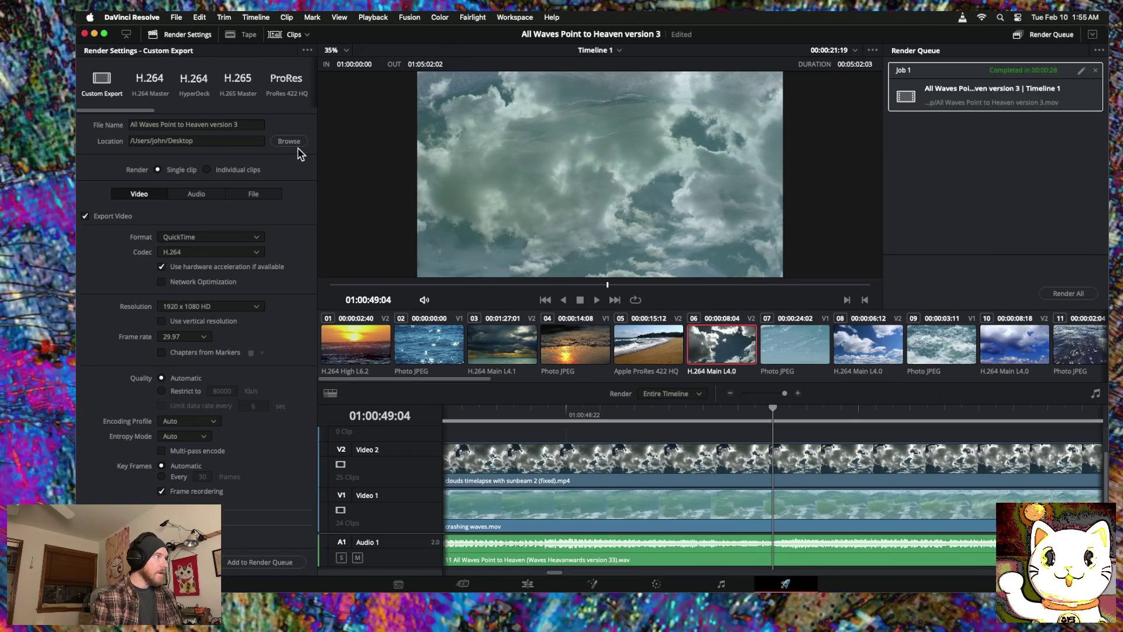
Step: Replace the old render job with the current timeline and render it
left_click(1096, 71)
left_click(246, 563)
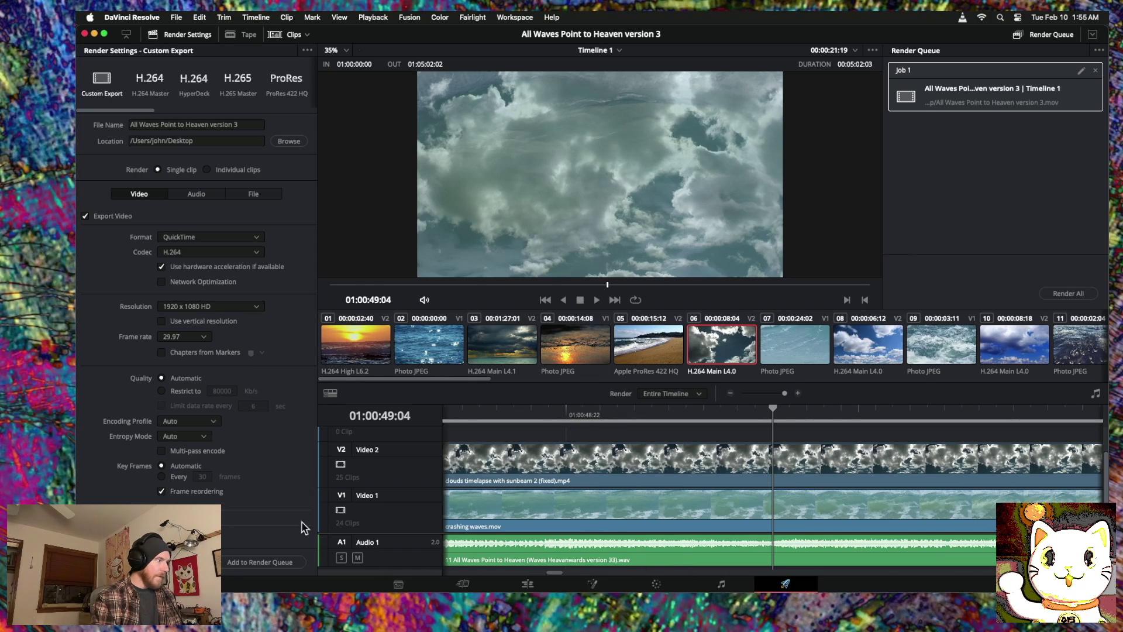
left_click(1073, 294)
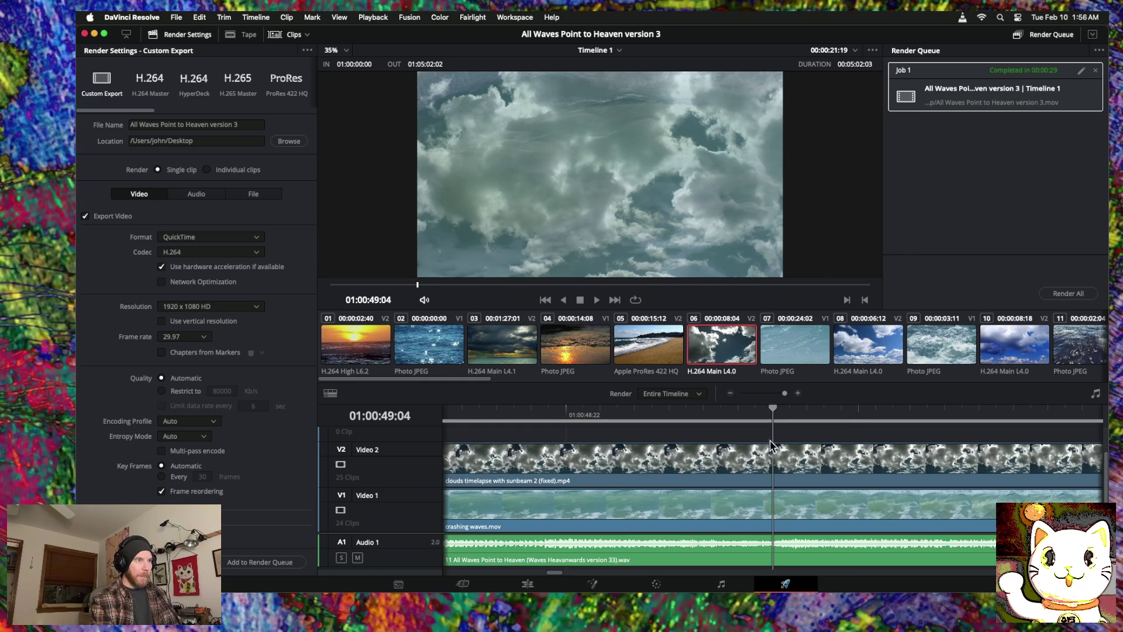
Step: Return to the Edit page, save the project, and minimise Resolve to the desktop
left_click(530, 584)
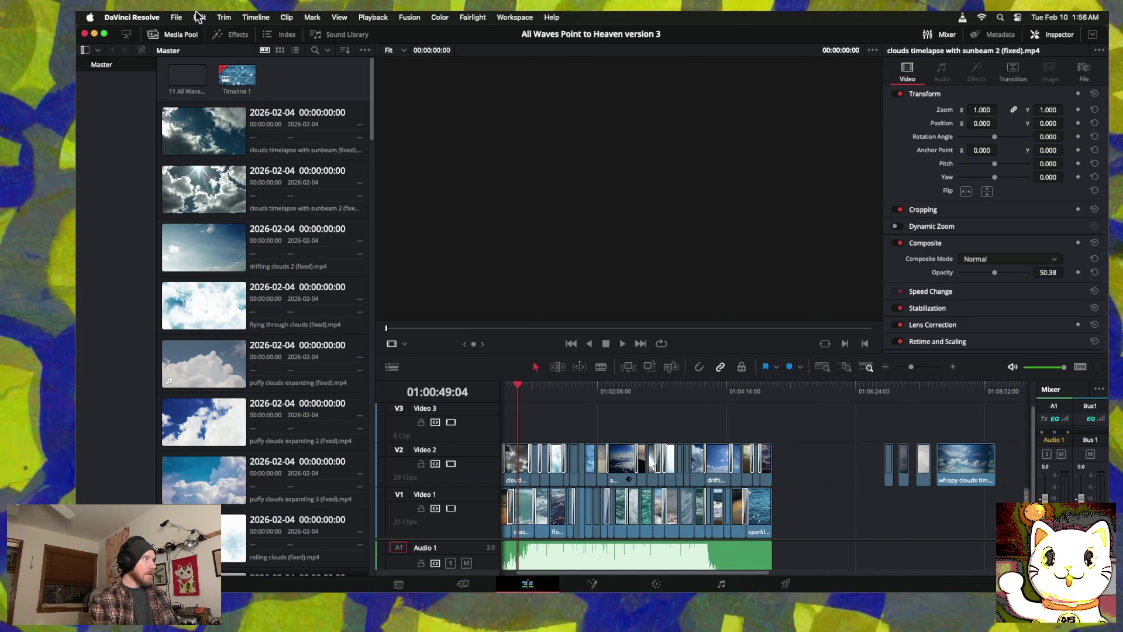
left_click(178, 17)
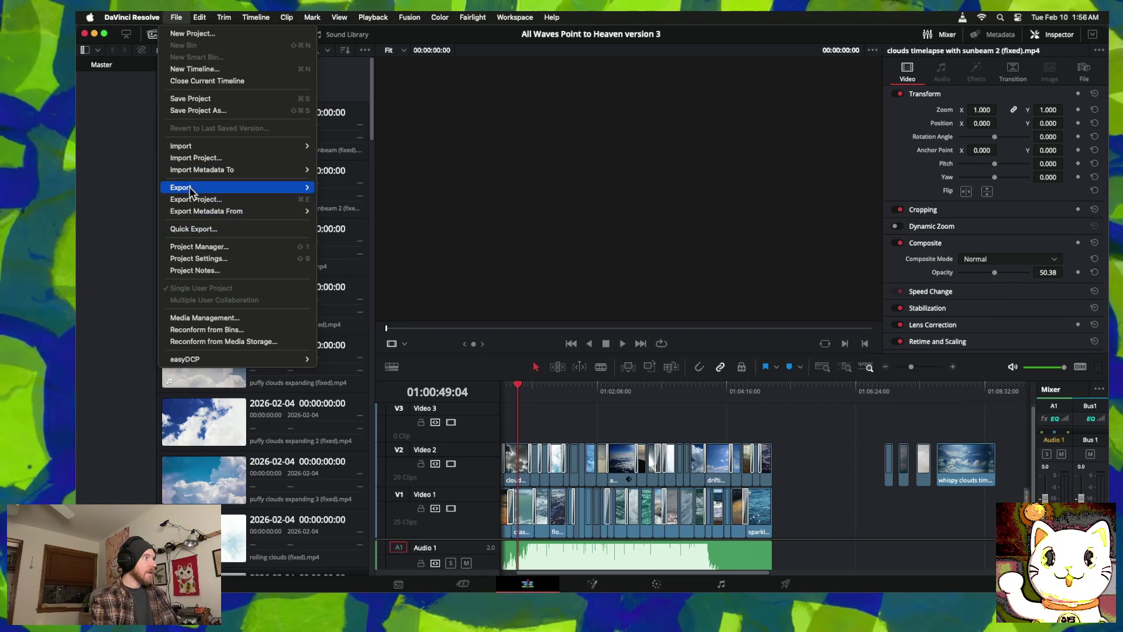
left_click(191, 99)
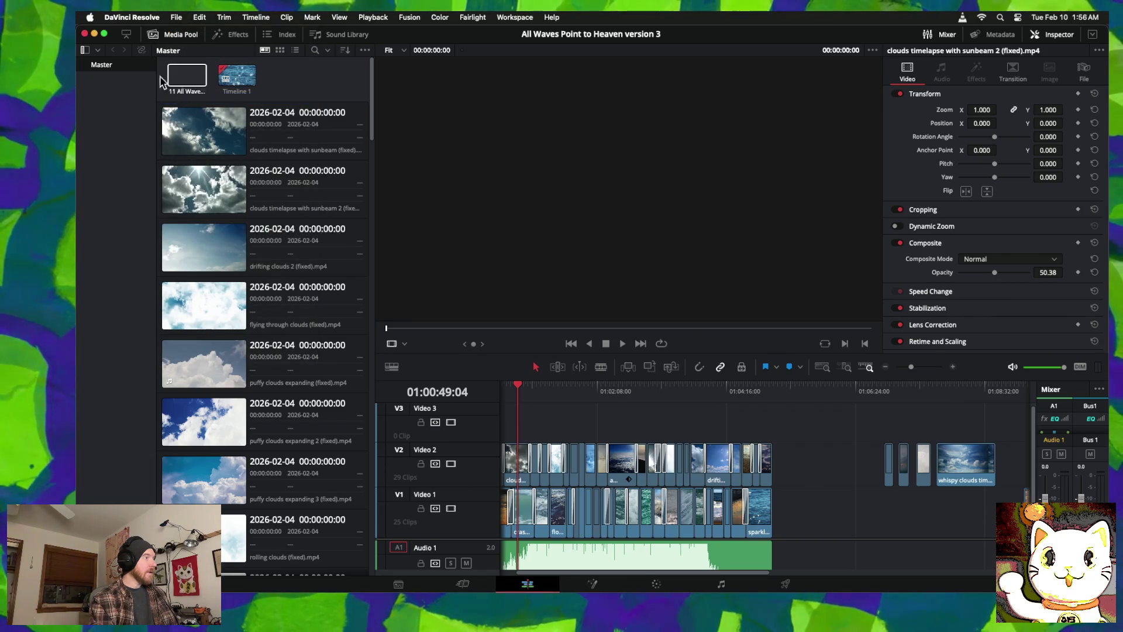
left_click(95, 34)
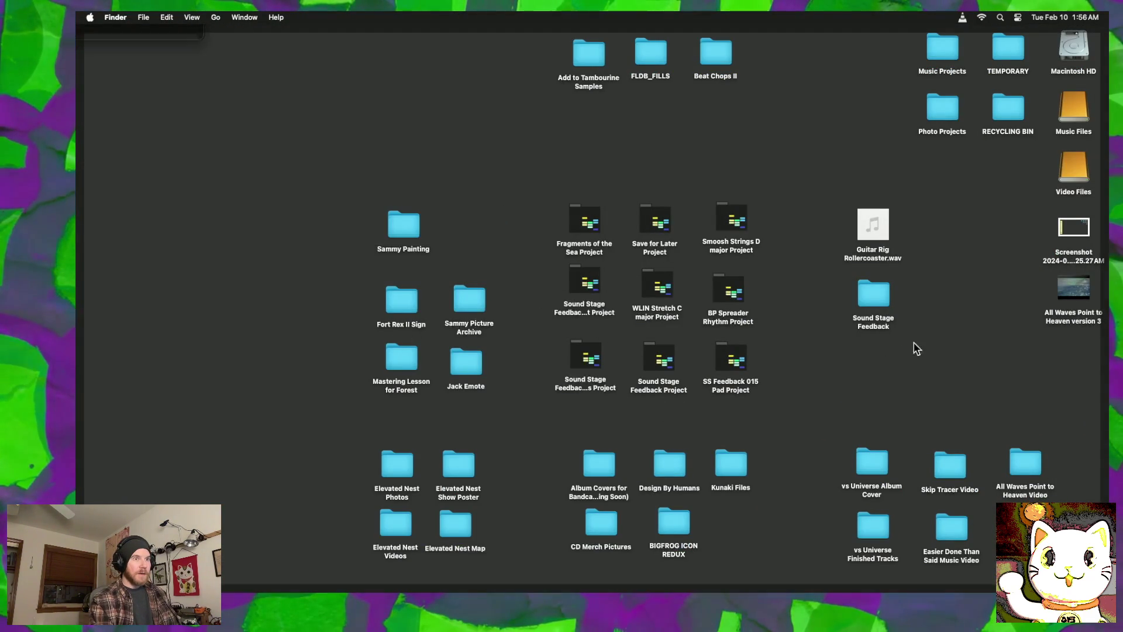
Step: Move the version 3 movie into the project folder, replacing the old copy, and play it in VLC
left_click_drag(1074, 288, 327, 240)
left_click(769, 123)
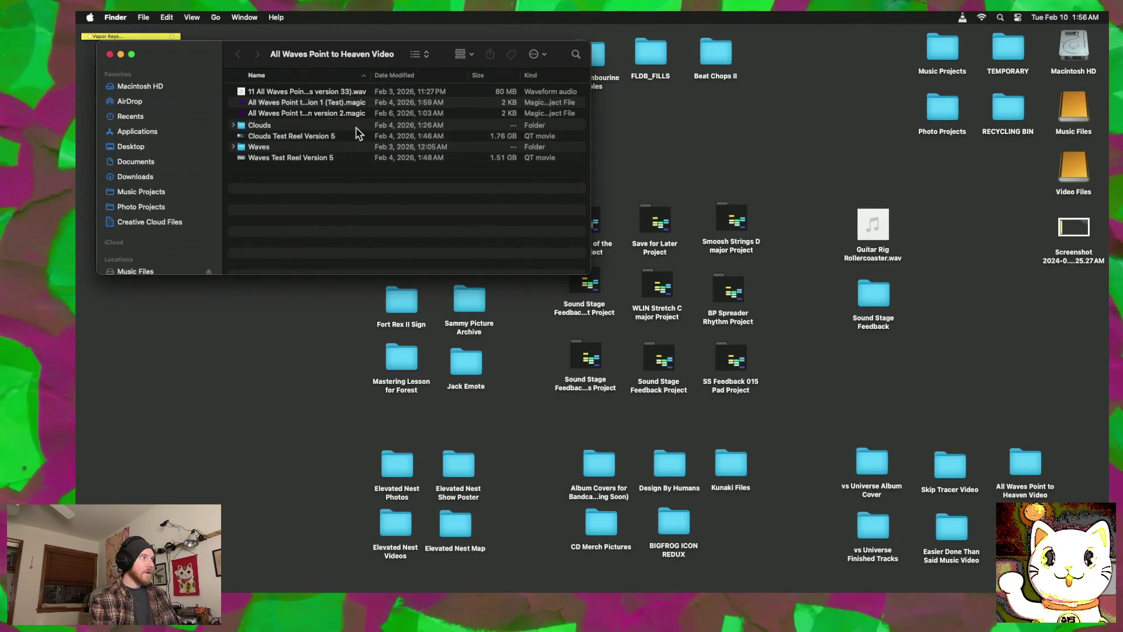
right_click(337, 123)
mouse_move(433, 138)
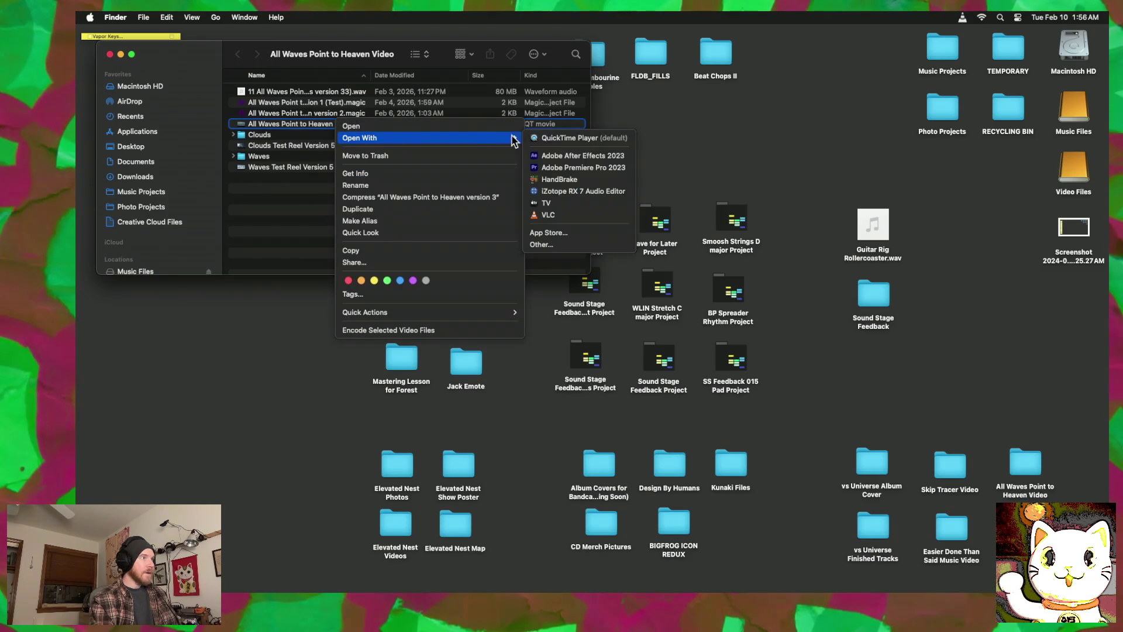
left_click(560, 215)
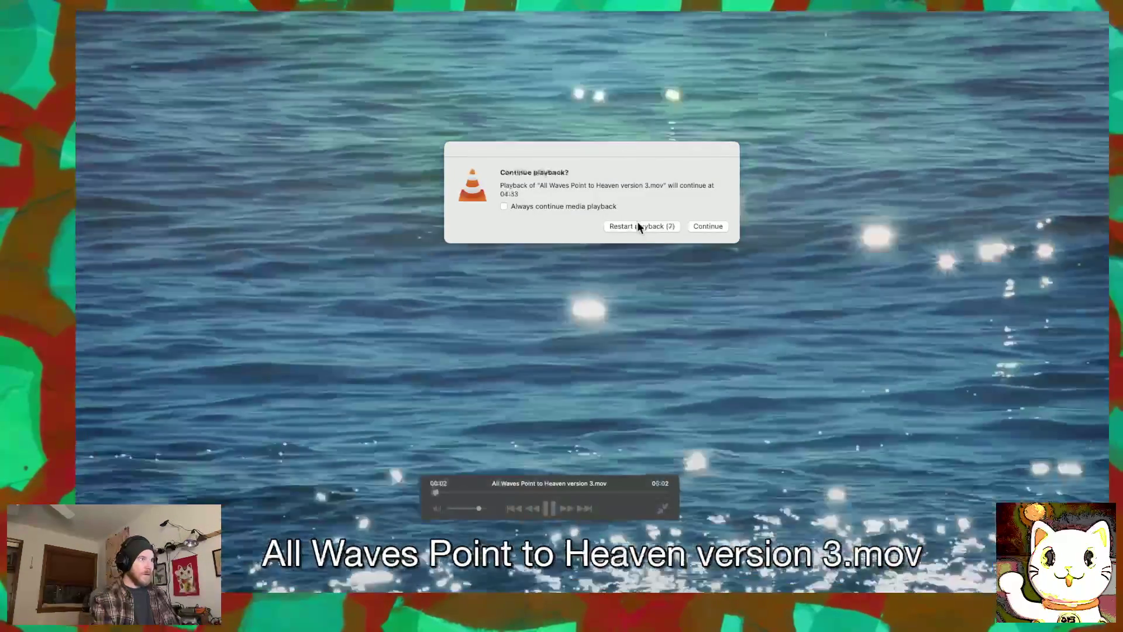
left_click(636, 227)
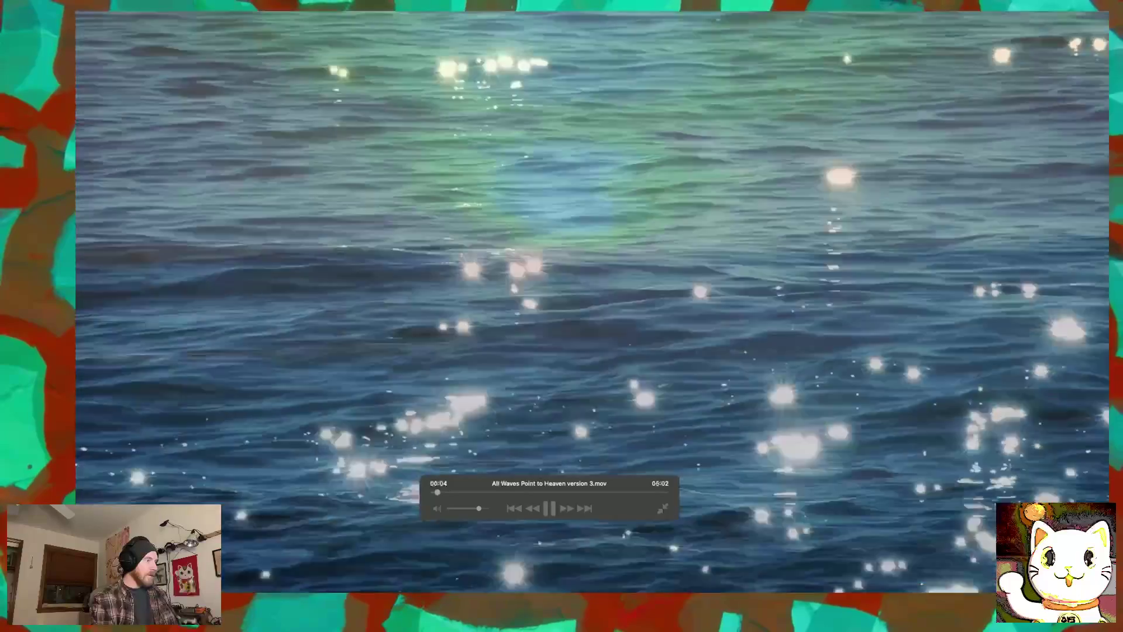
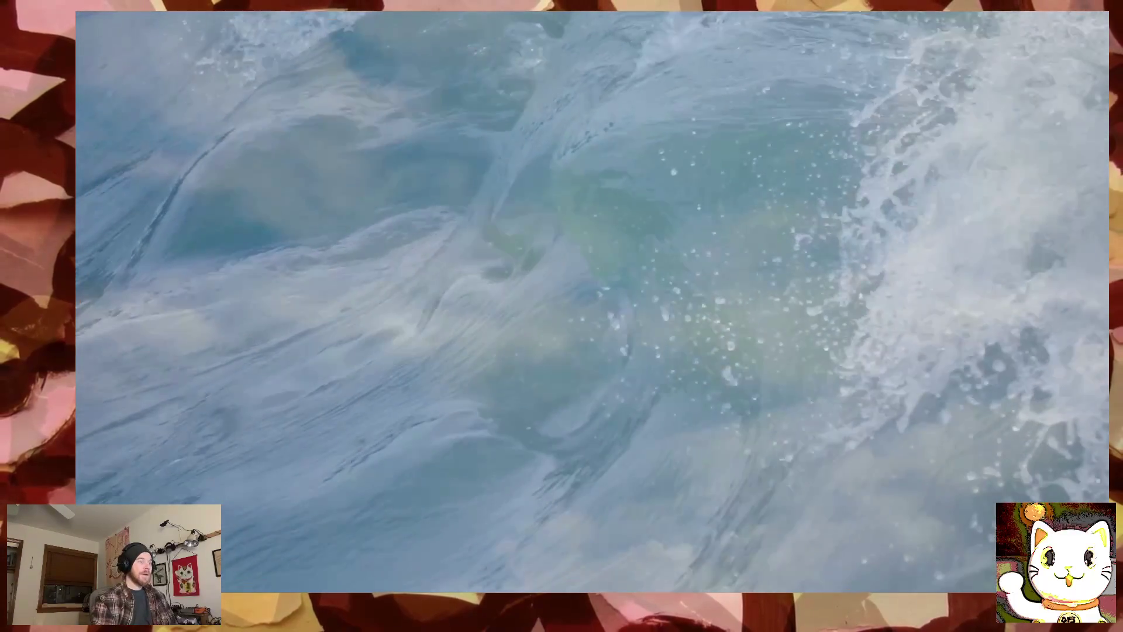
Step: Exit full screen, close the rendered waves video in VLC, and bring Resolve back
key("Escape")
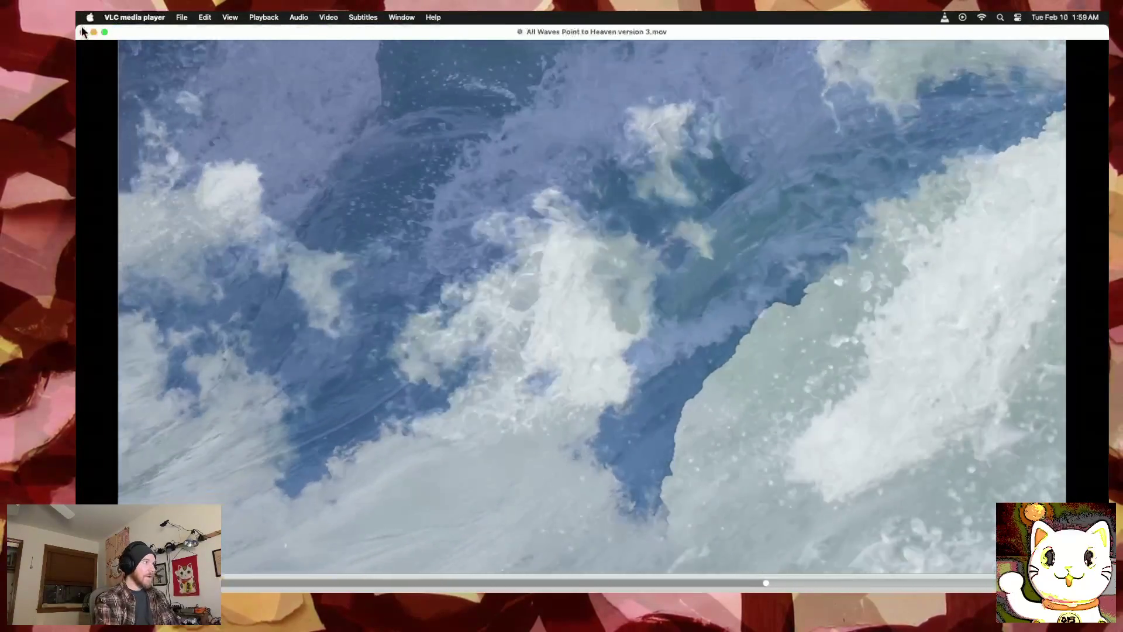
left_click(83, 34)
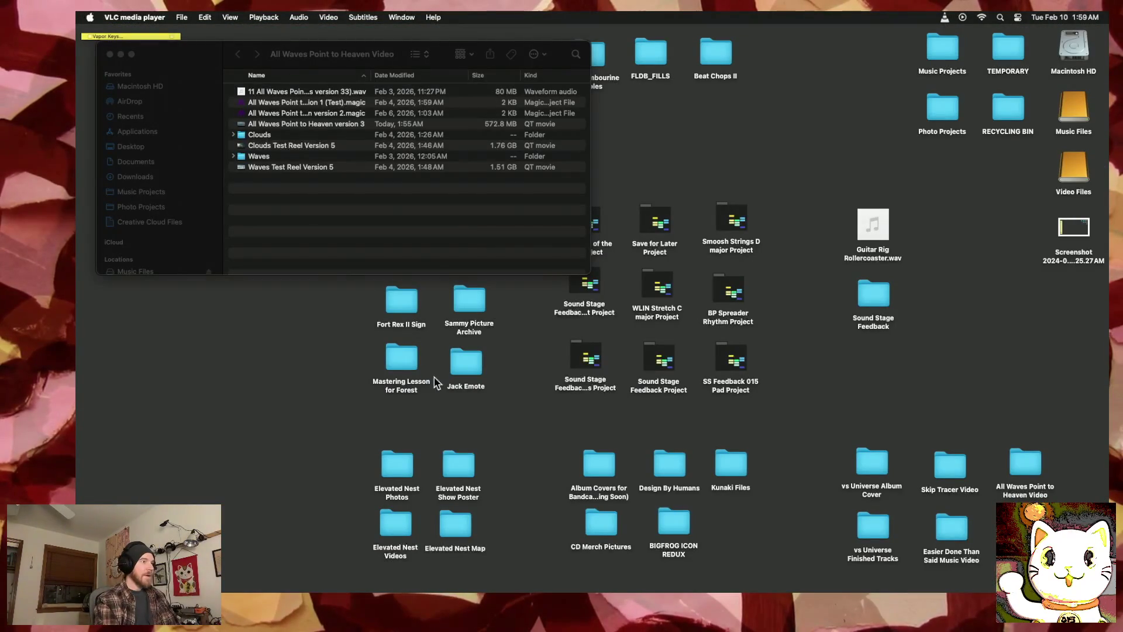
mouse_move(892, 629)
left_click(1006, 568)
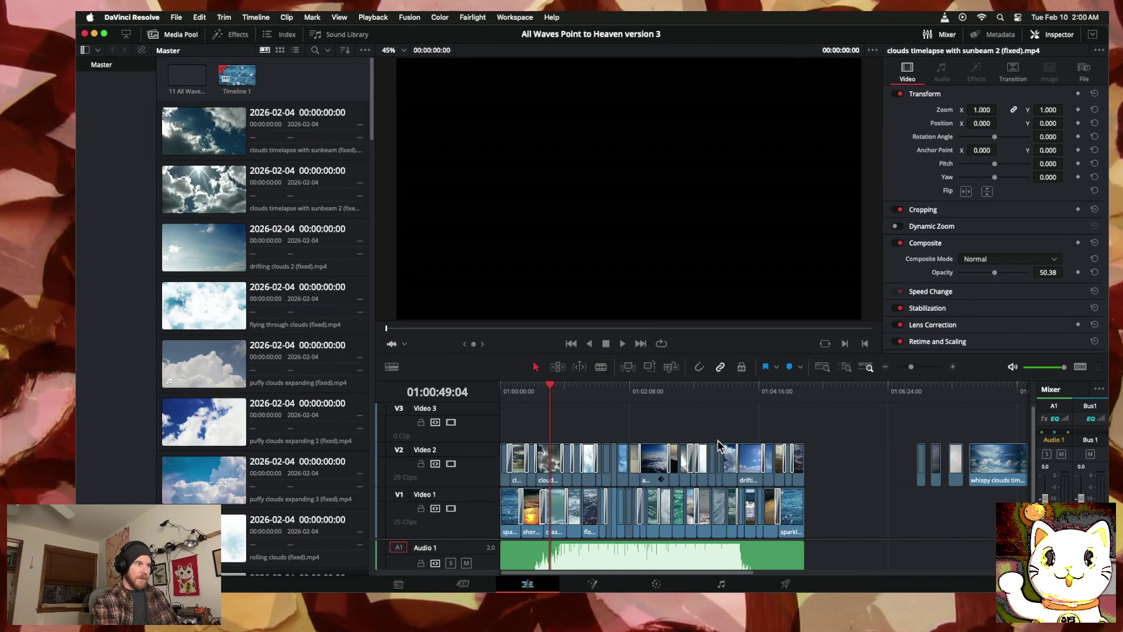
Step: Play the clouds-over-waves section near 01:03:13, then zoom the timeline in two levels
mouse_move(648, 388)
left_mouse_down()
mouse_move(636, 385)
mouse_move(710, 385)
mouse_move(674, 384)
mouse_move(687, 387)
left_mouse_up()
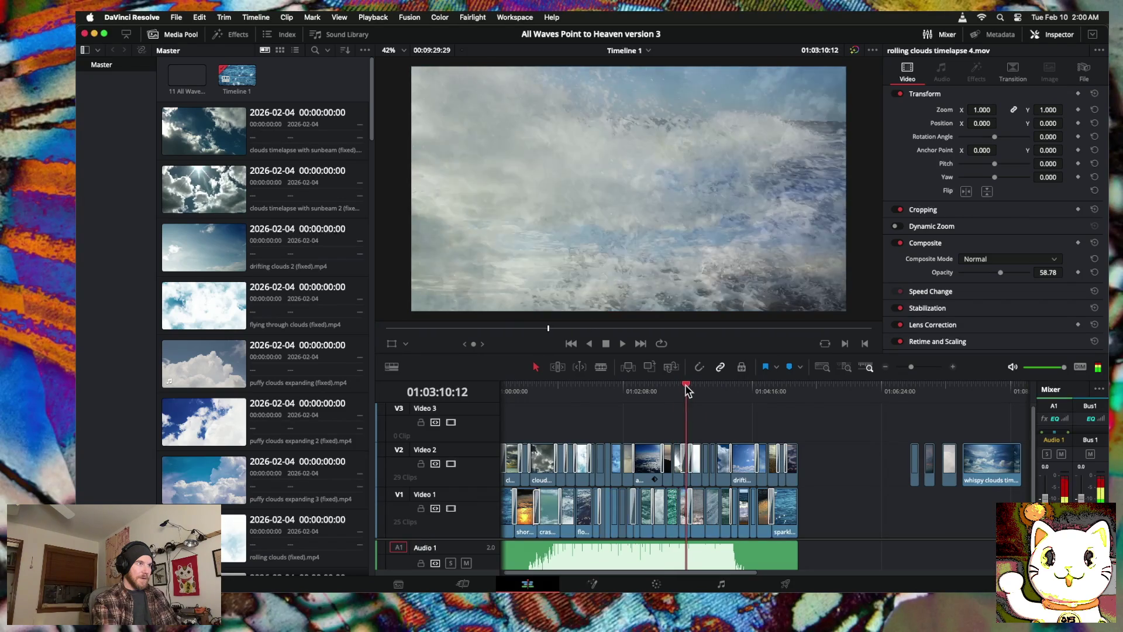
key("space")
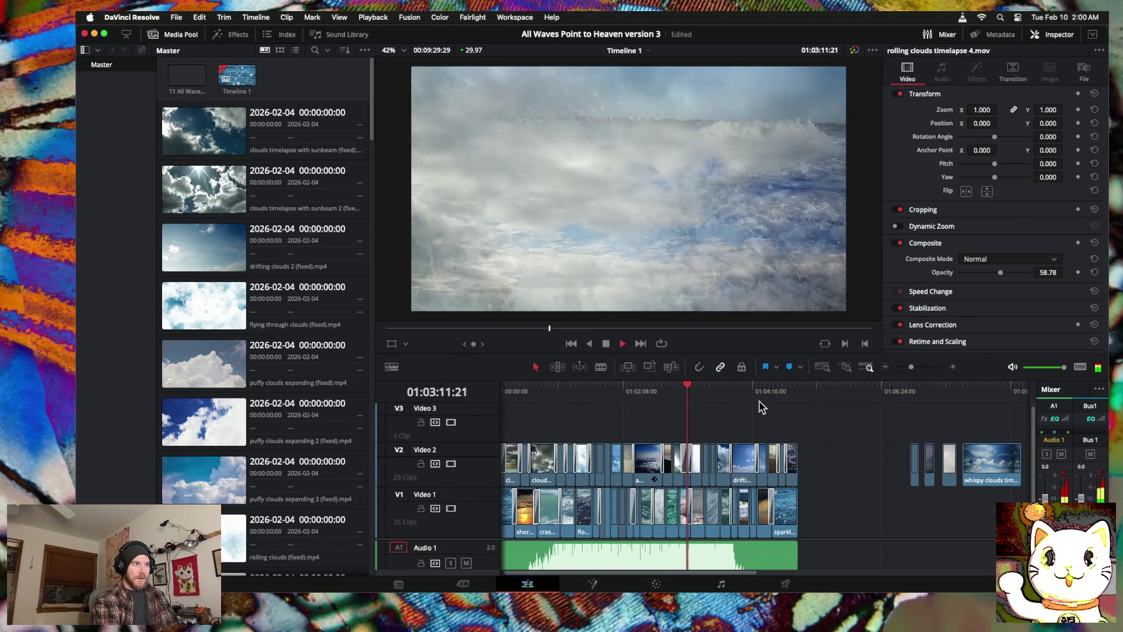
key("space")
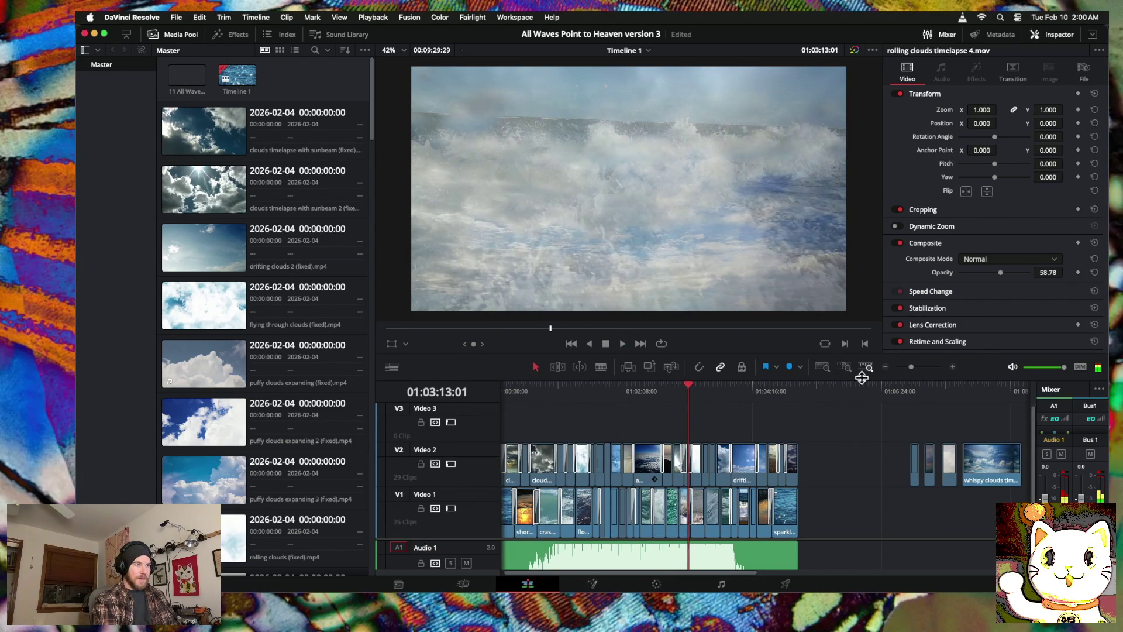
left_click(953, 367)
left_click(953, 368)
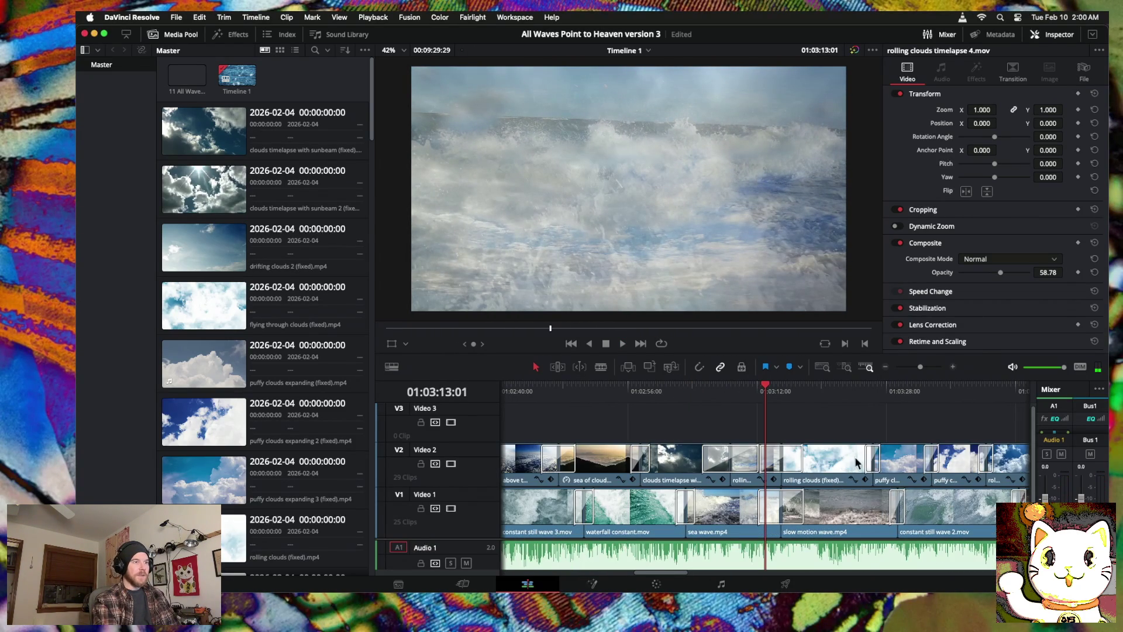
Step: Turn off Flip Horizontal on the clouds timelapse with sunbeam clip and replay from about 01:02:58
left_click(731, 515)
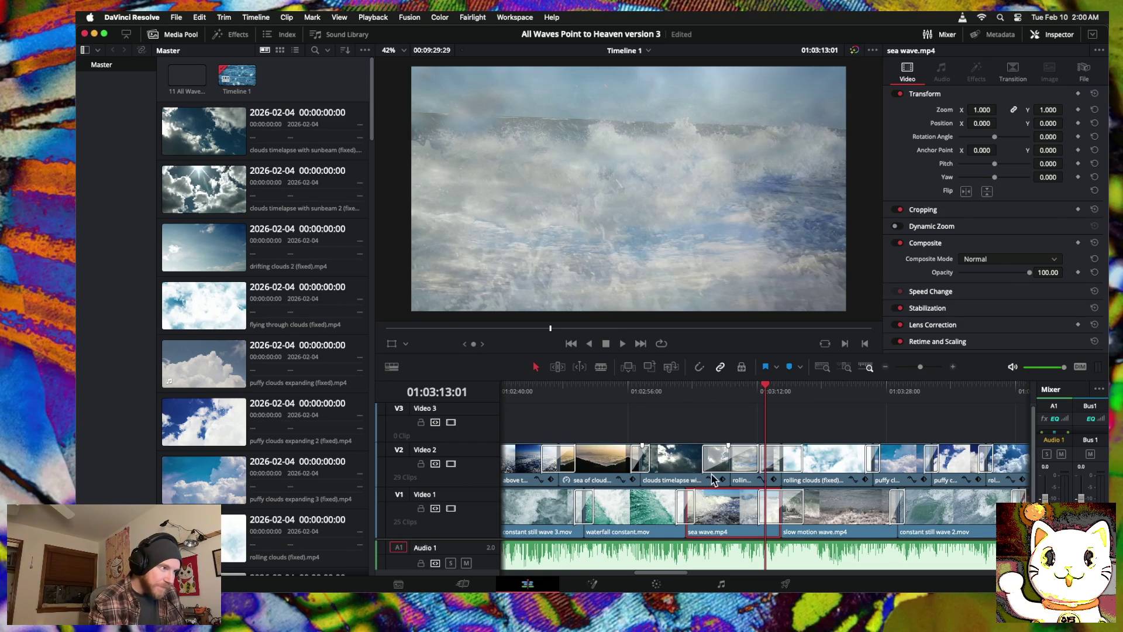
left_click_drag(752, 387, 716, 387)
left_click(675, 459)
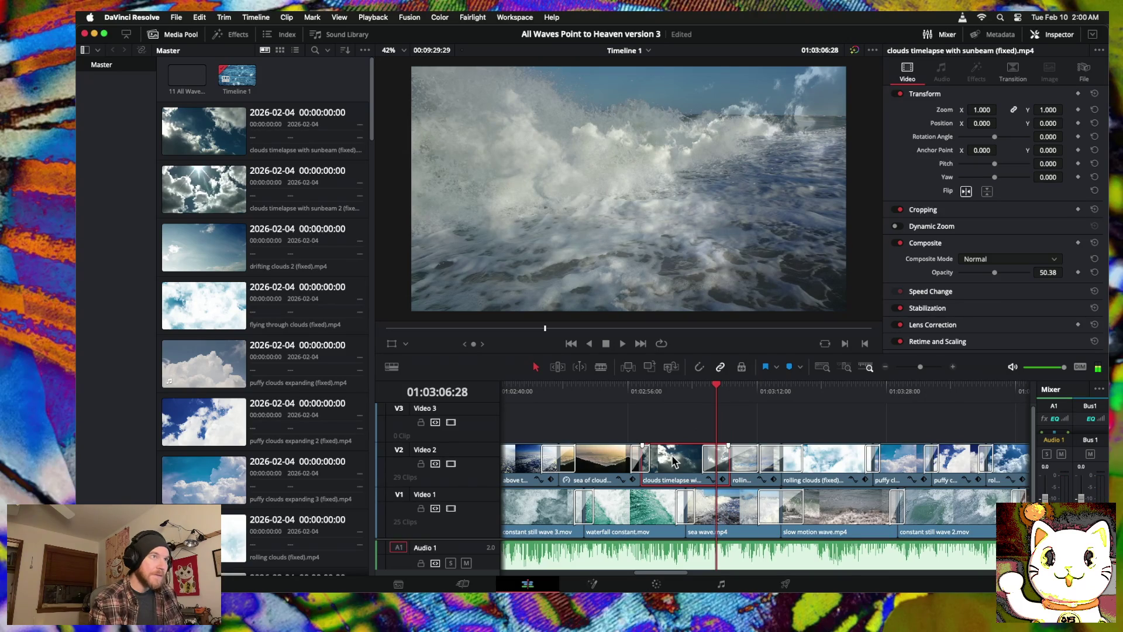
left_click(966, 191)
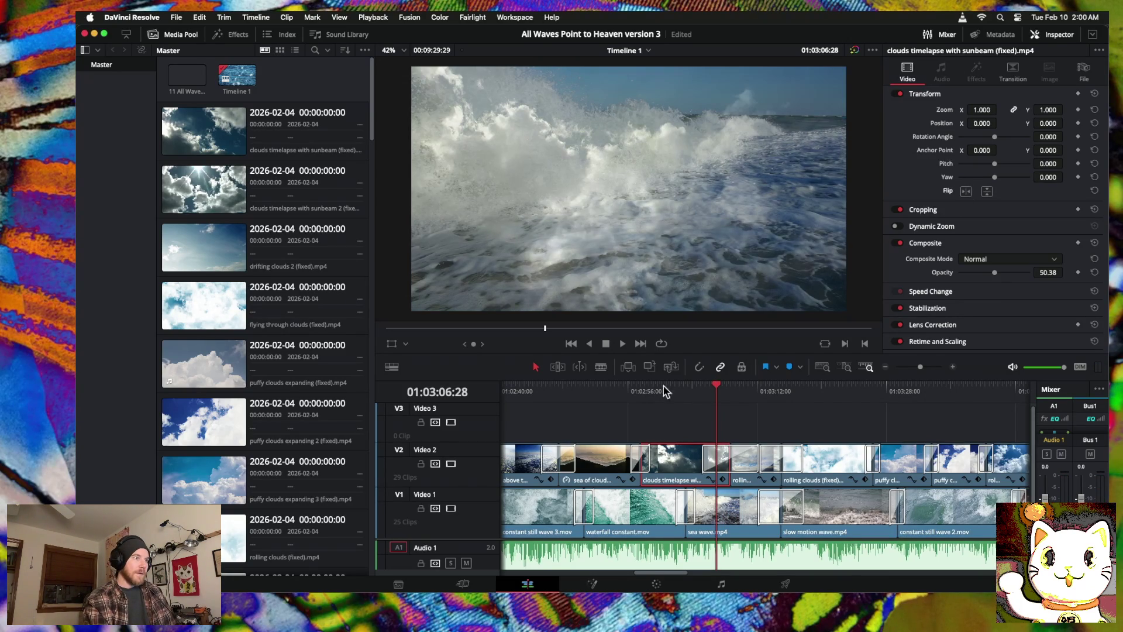
left_click_drag(719, 390, 650, 390)
key("space")
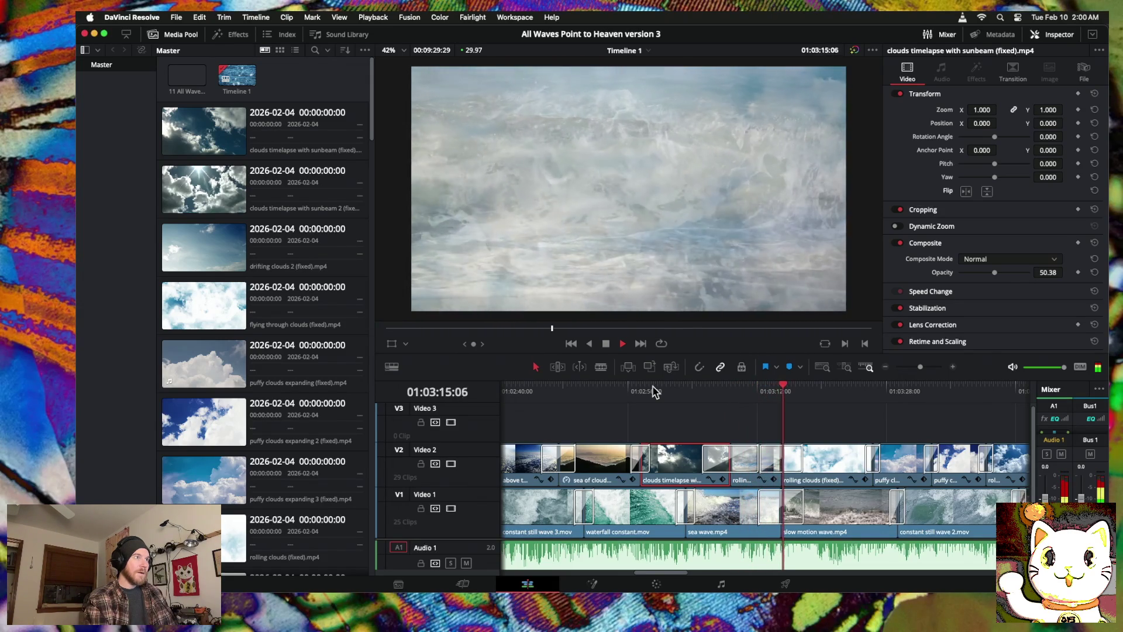
key("space")
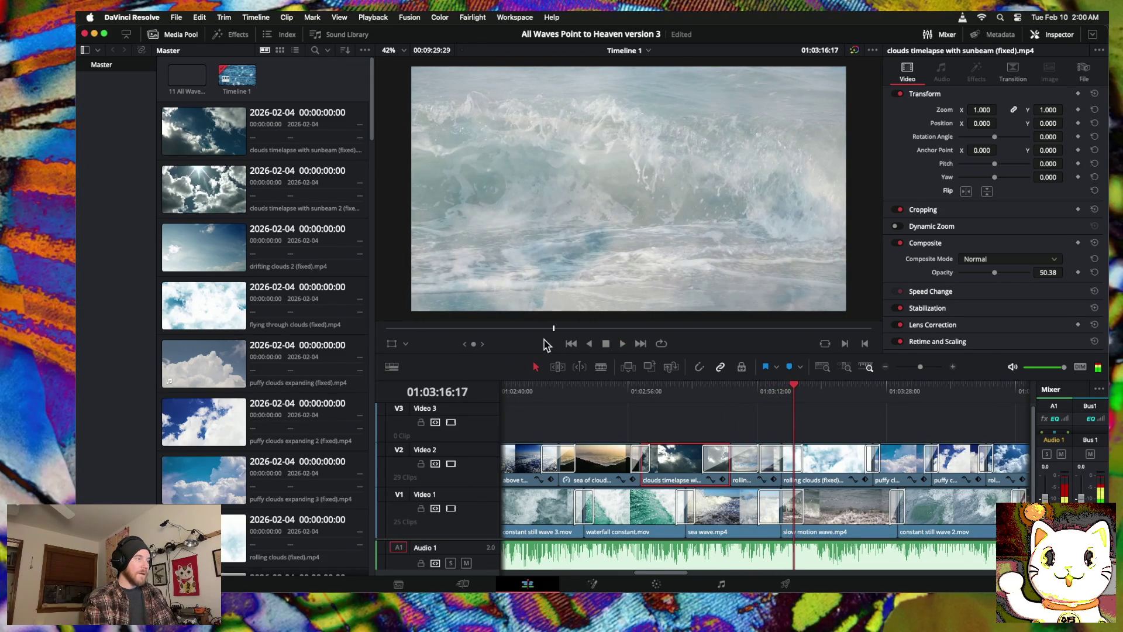
left_click(885, 366)
left_click(885, 367)
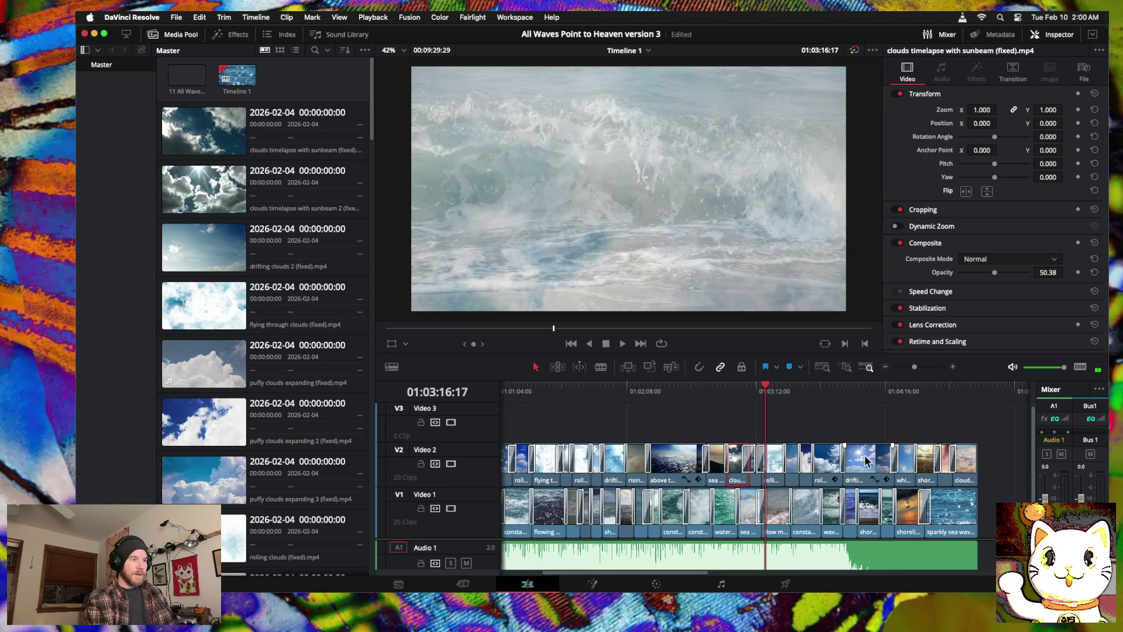
Step: Zoom out and delete the leftover clips right of the main edit
left_click(888, 367)
left_click_drag(837, 456, 677, 540)
key("Delete")
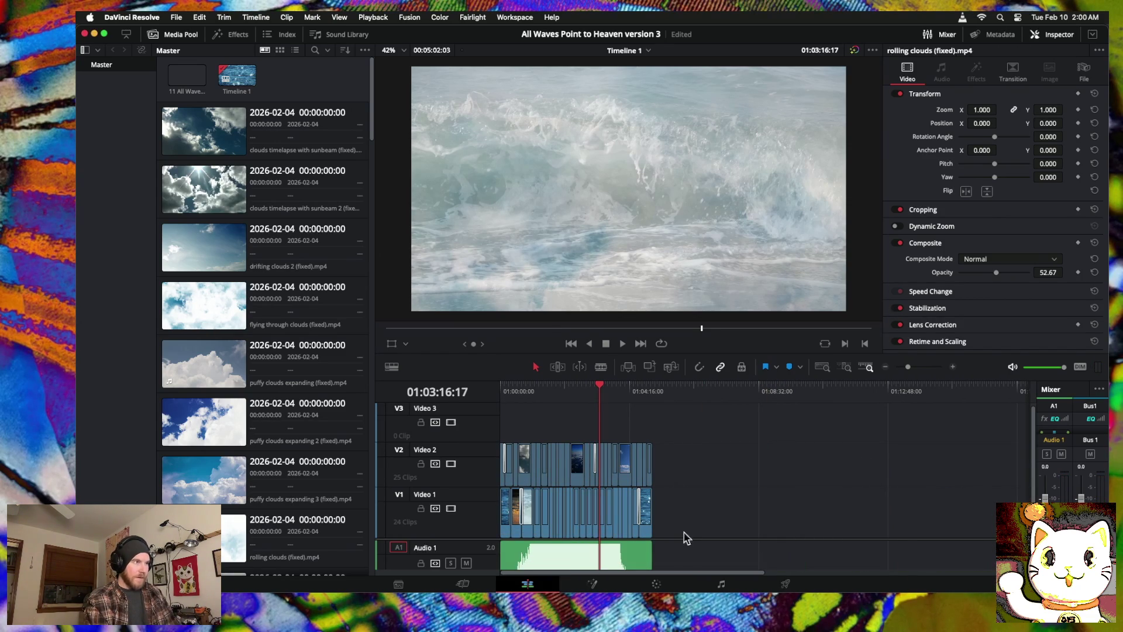
Step: Save the project with File > Save Project, then undo the clip deletion
left_click(176, 17)
left_click(188, 99)
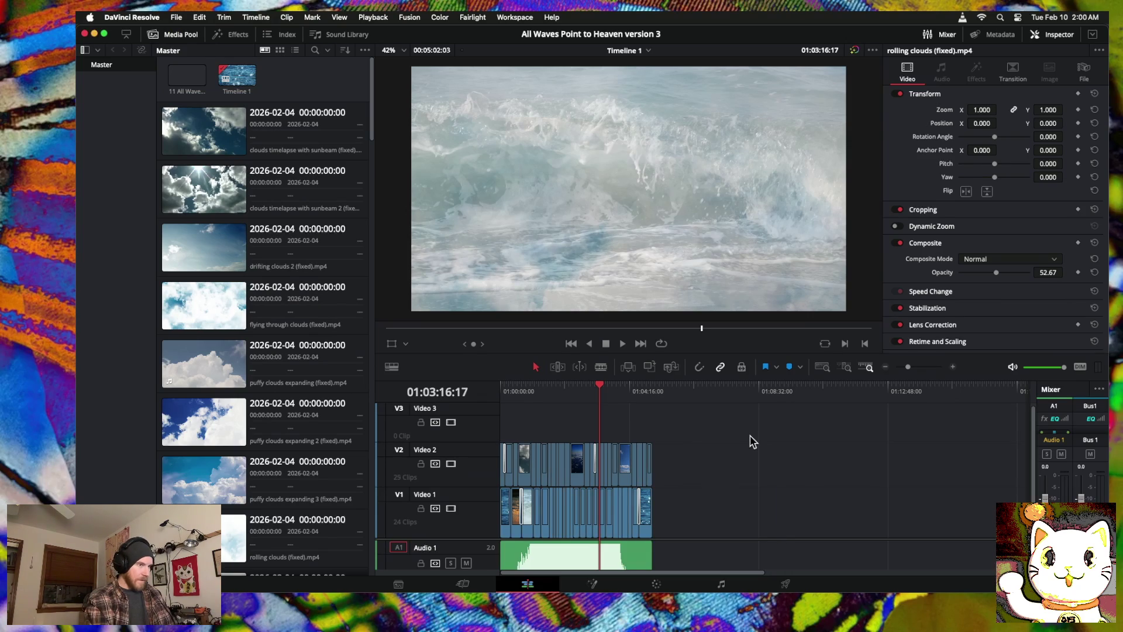
key("super+z")
Step: Save the project with File > Save Project
left_click_drag(825, 462, 695, 529)
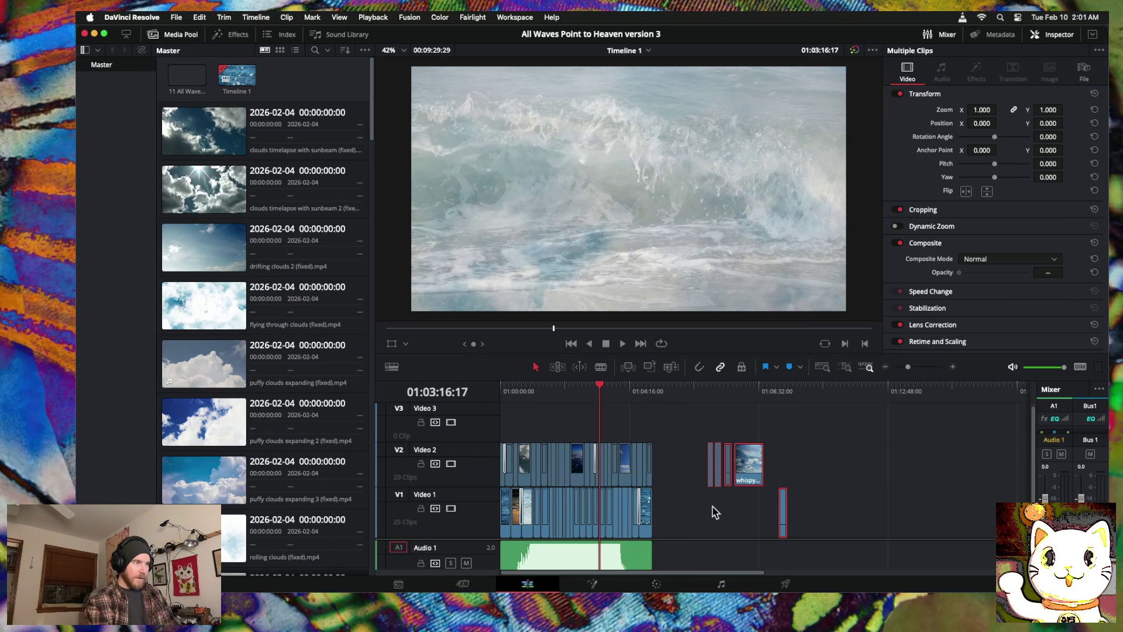
left_click(270, 147)
left_click(176, 17)
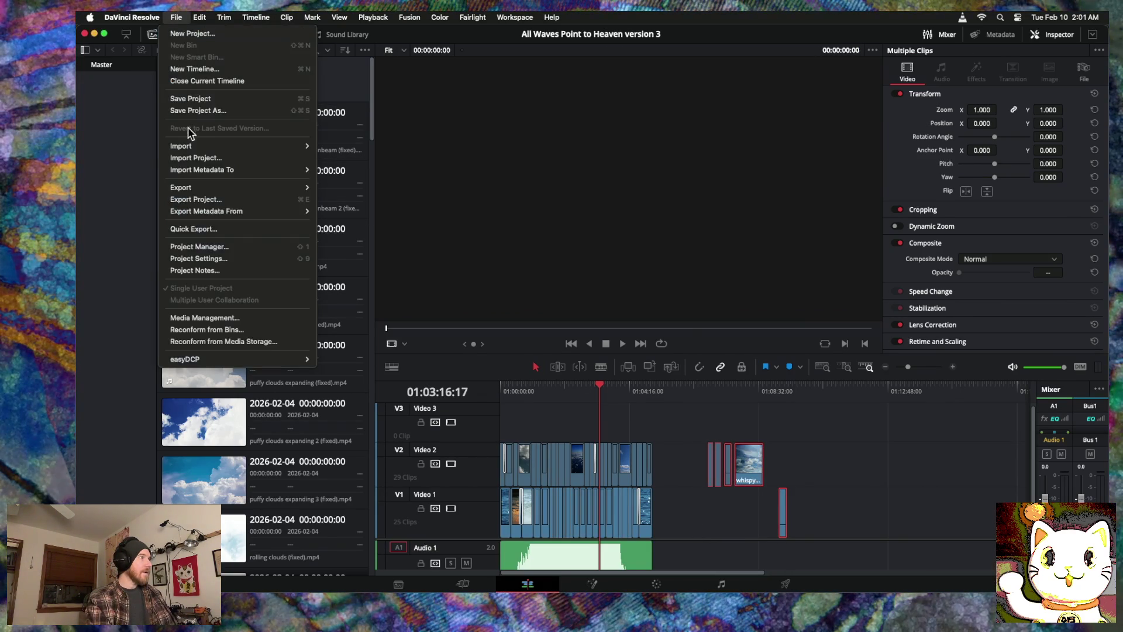
left_click(191, 99)
Step: Delete the stray clips trailing the main edit and switch to the Deliver page
left_click_drag(867, 464, 704, 519)
key("BackSpace")
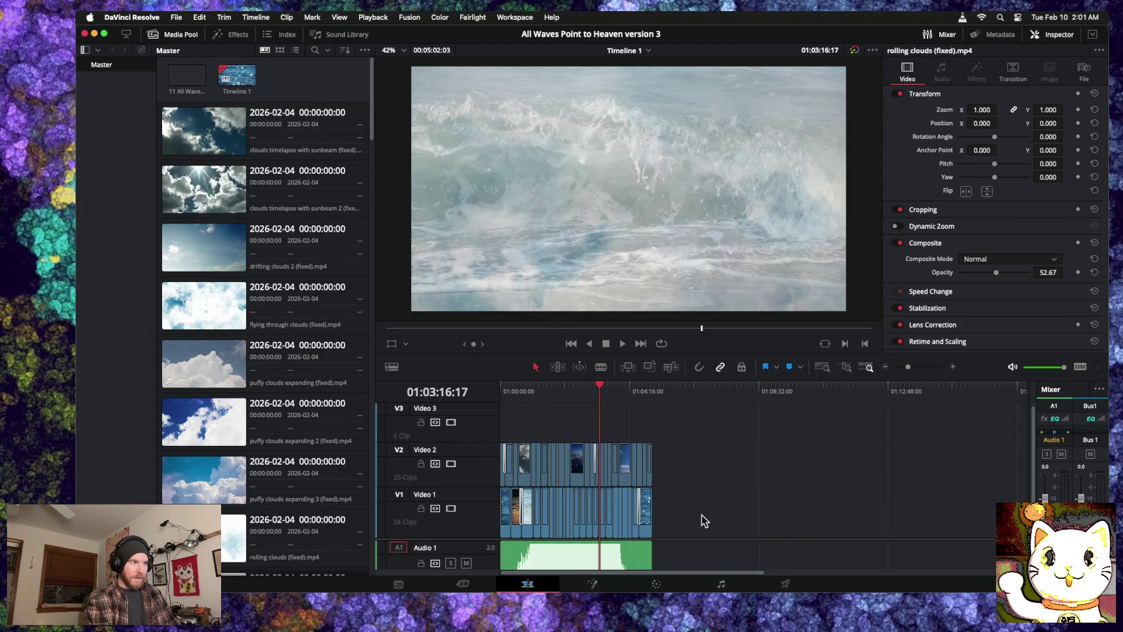
left_click(786, 584)
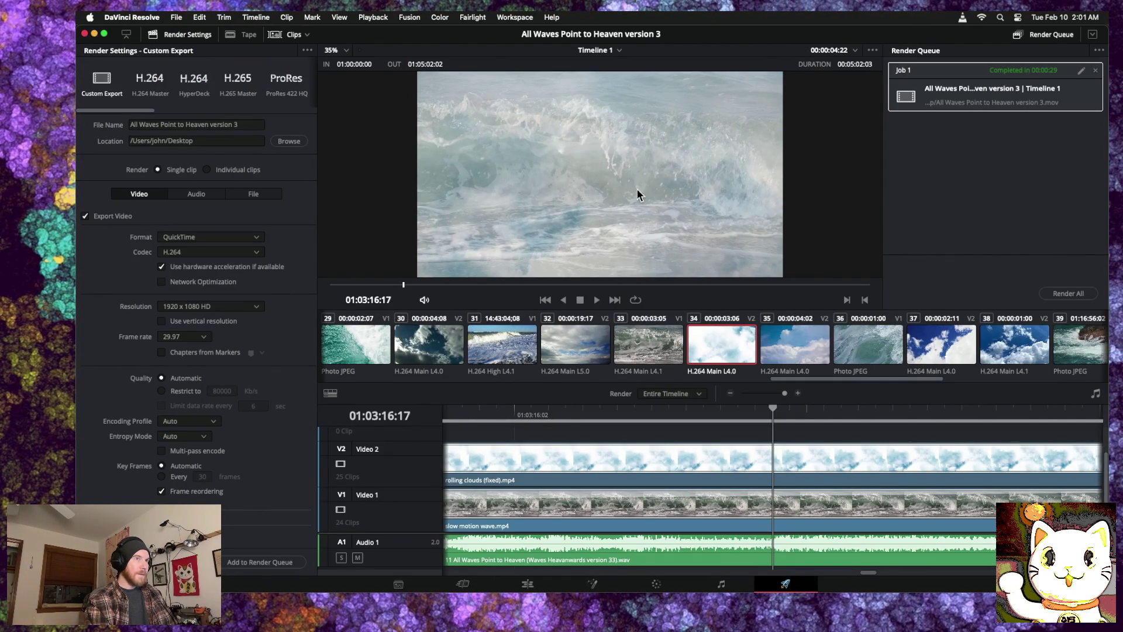
Step: Replace the old queued job, render the timeline, then return to Edit and minimise Resolve
left_click(1095, 71)
left_click(264, 561)
left_click(1050, 293)
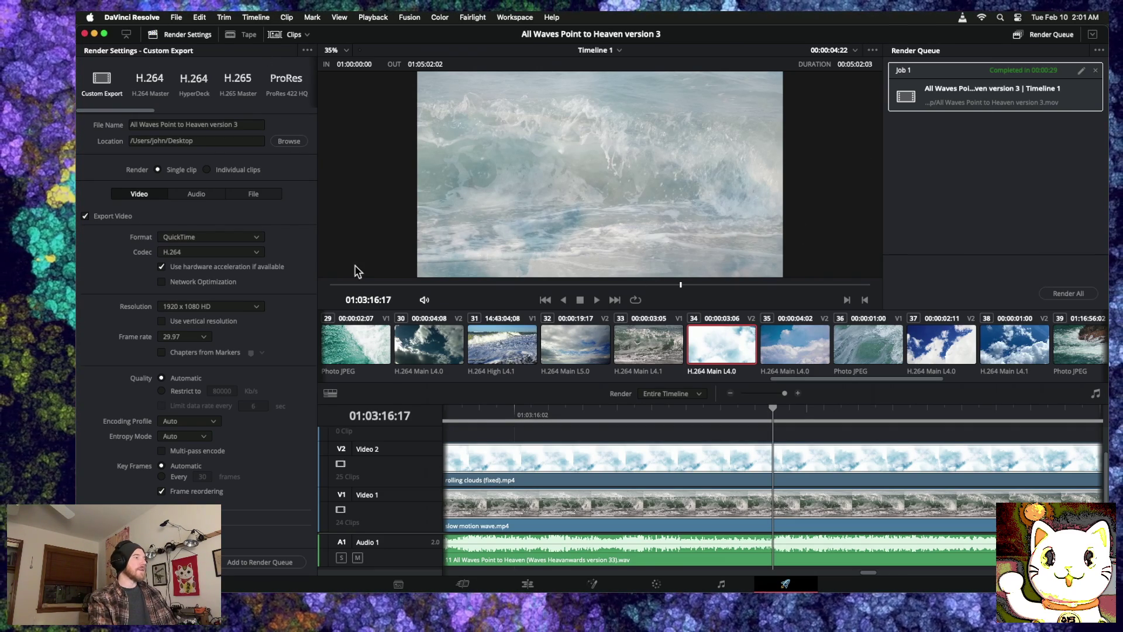
left_click(529, 584)
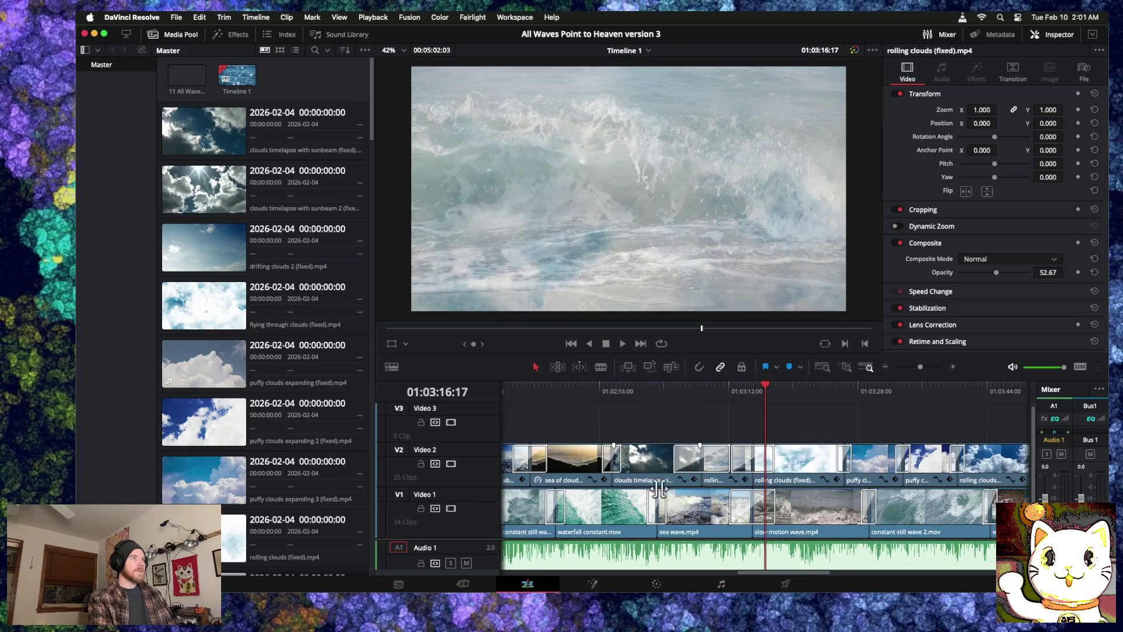
left_click(95, 34)
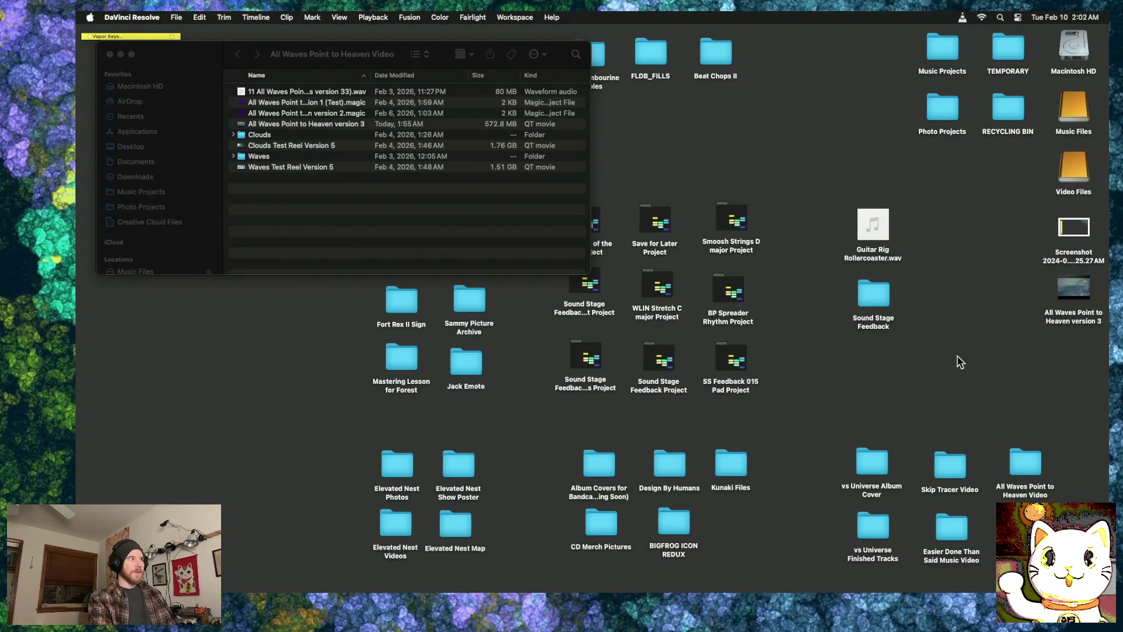
Step: Move the desktop render into All Waves Point to Heaven Video, replacing version 3, and open it with VLC
mouse_move(1068, 299)
left_mouse_down()
mouse_move(728, 290)
mouse_move(258, 226)
left_mouse_up()
left_click(761, 120)
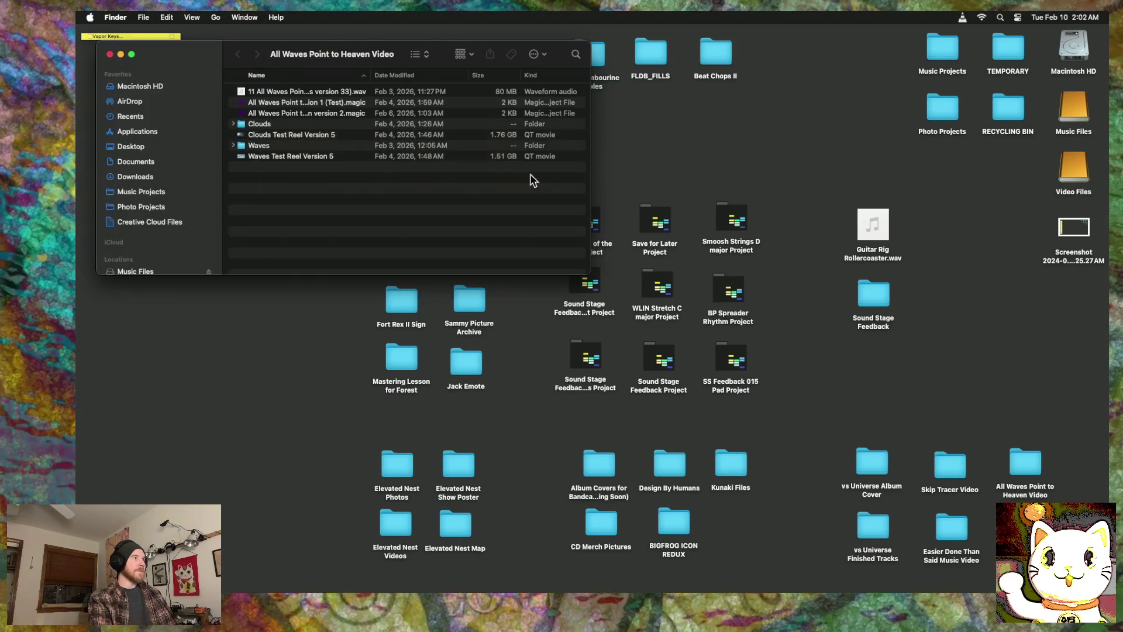
left_click(327, 124)
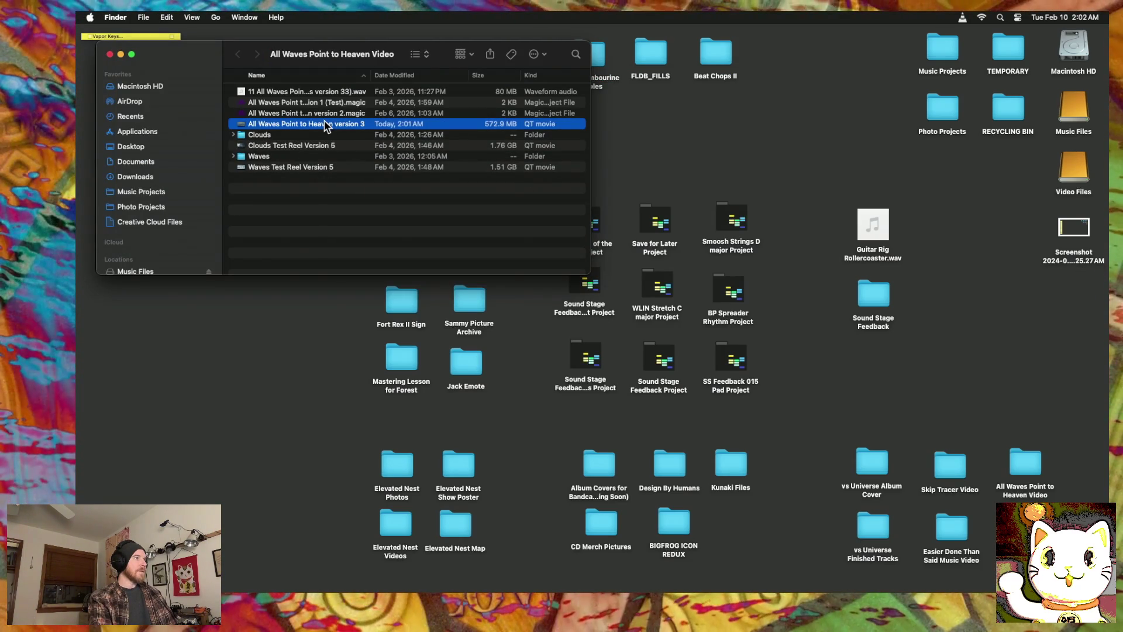
right_click(324, 124)
mouse_move(383, 144)
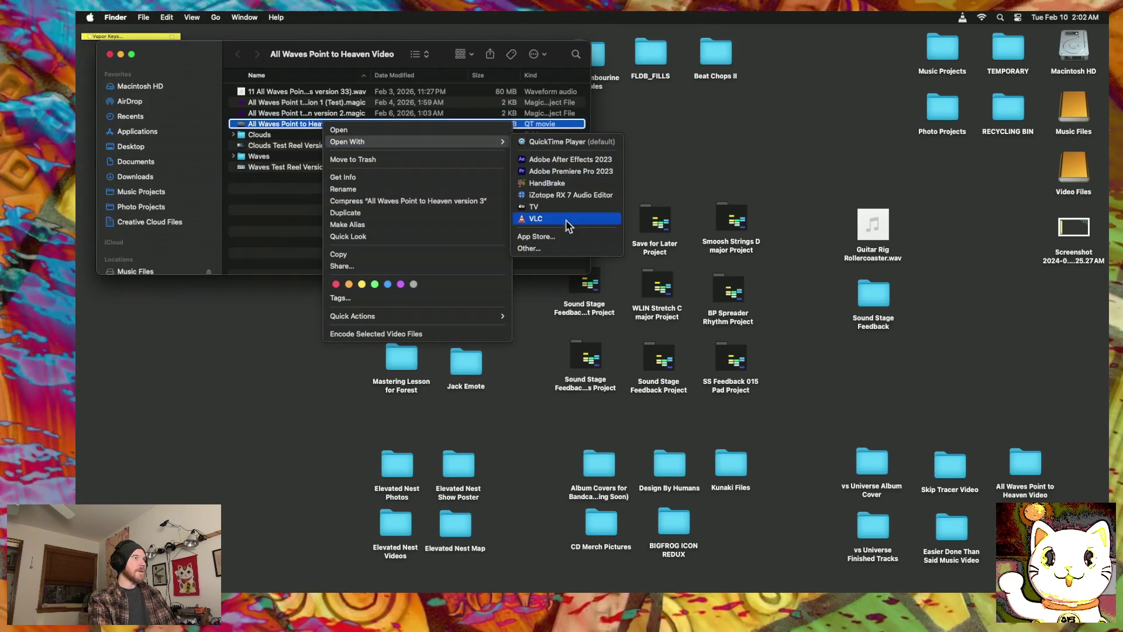
left_click(553, 220)
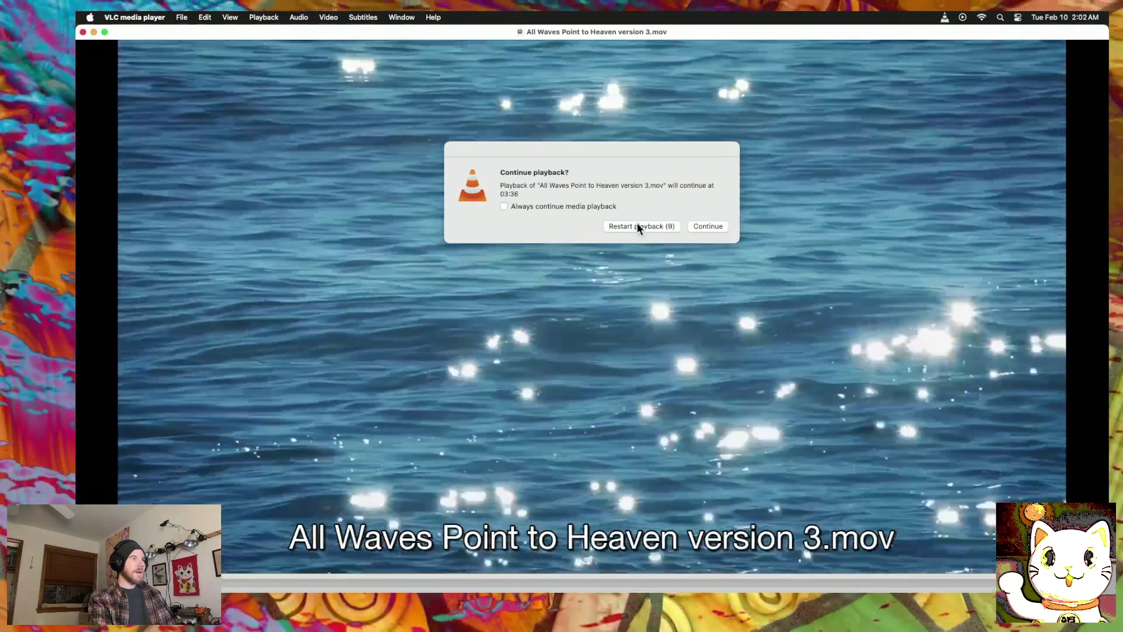
Step: Dismiss the Continue playback prompt and play the render fullscreen
left_click(639, 226)
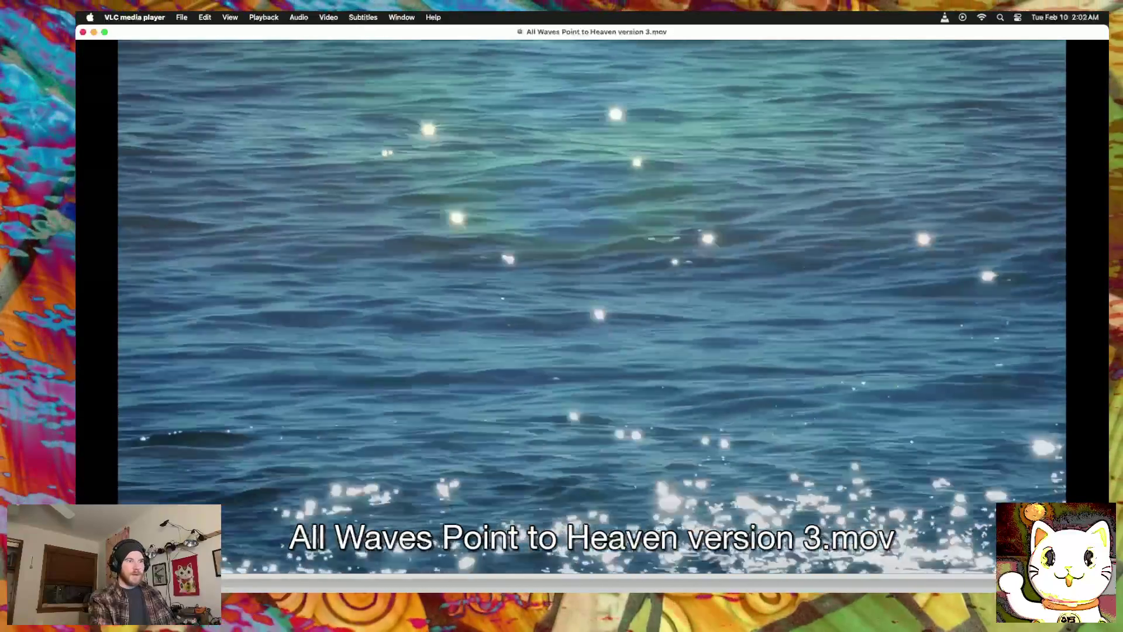
double_click(353, 518)
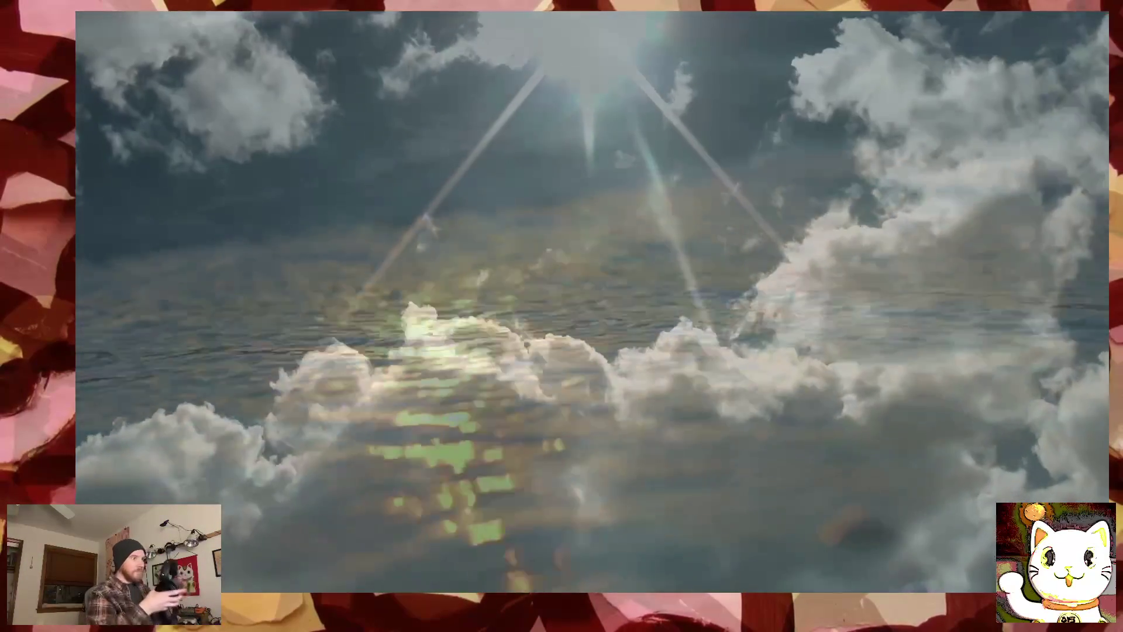
Step: Rewind All Waves Point to Heaven version 3.mov to 00:00 in QuickTime Player
mouse_move(168, 374)
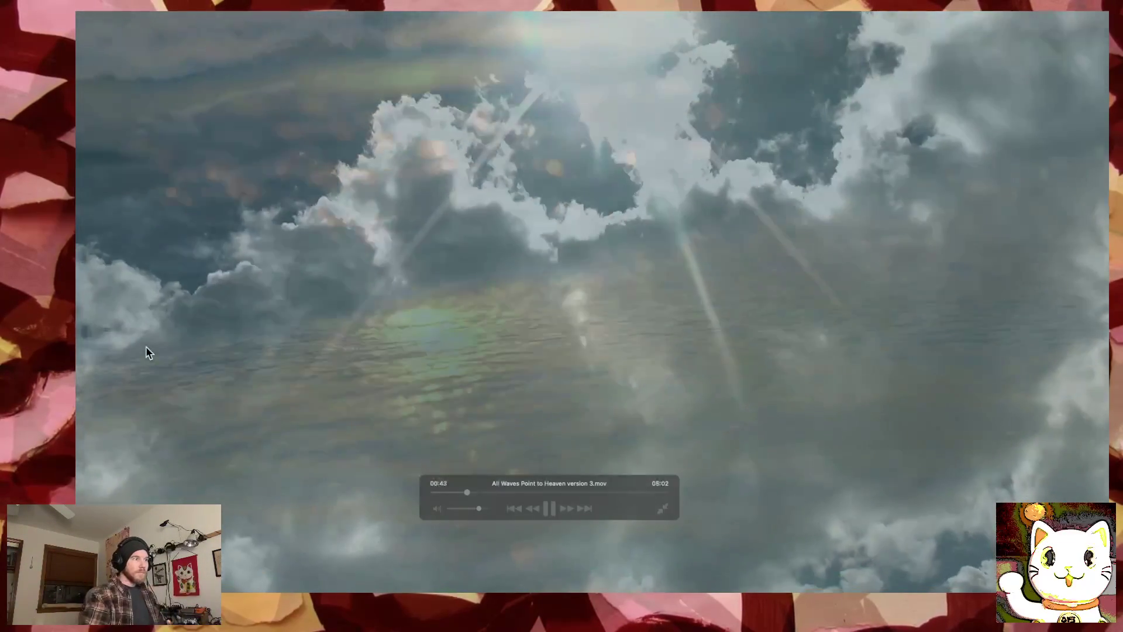
left_click_drag(467, 492, 426, 493)
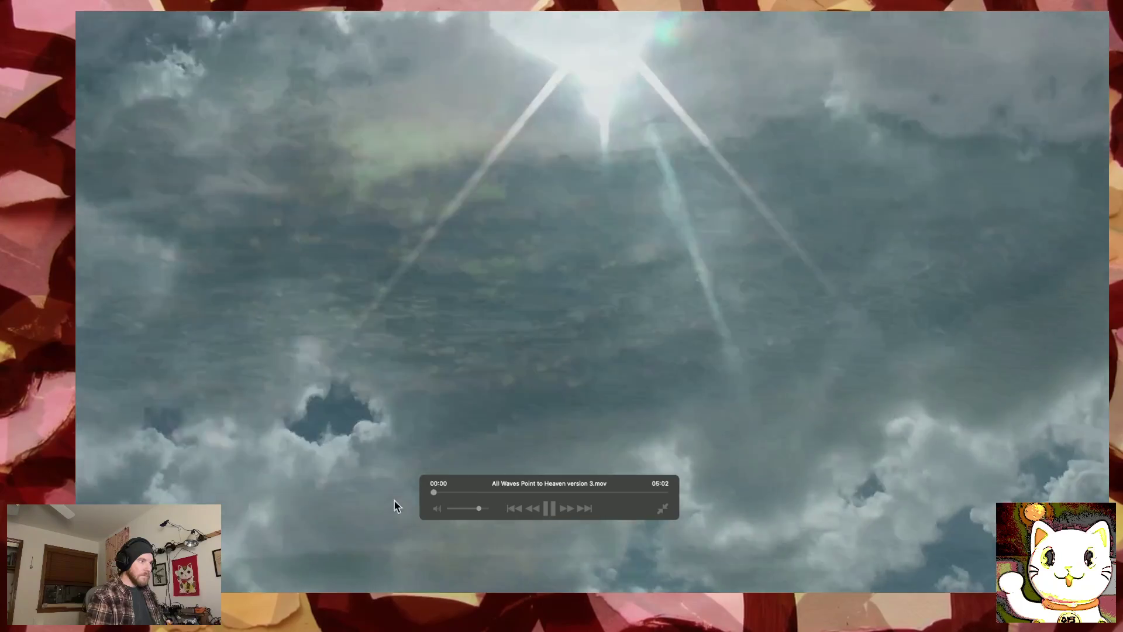